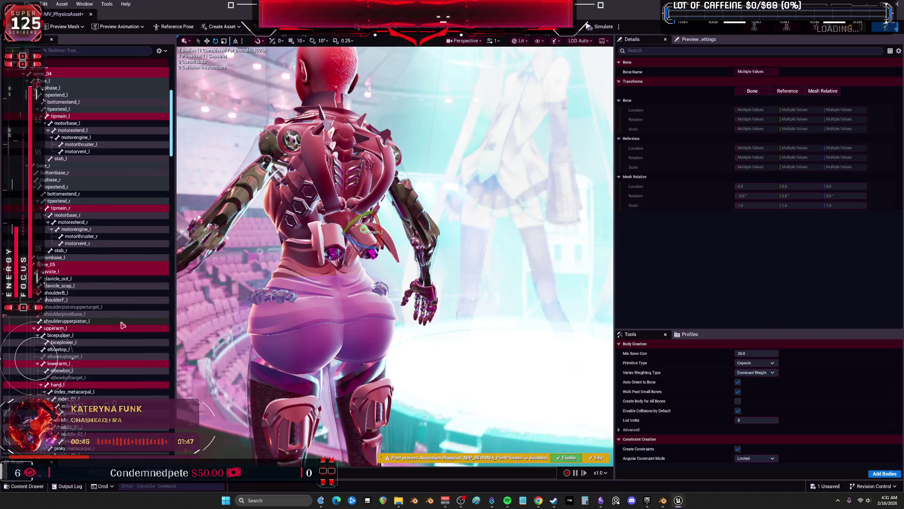
Set Body Creation minimum bone size to 5 and keep Capsule as the primitive shape
scroll(135, 372, "down", 1)
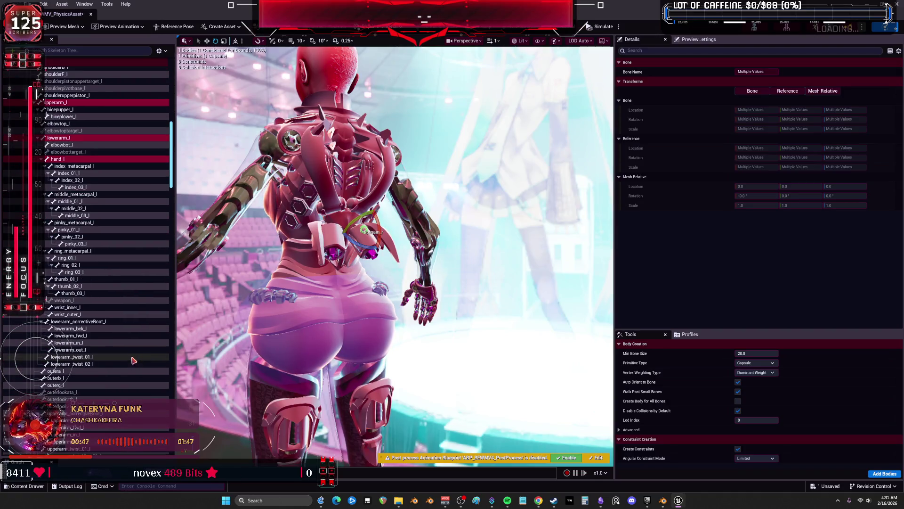
scroll(134, 353, "down", 1)
scroll(134, 354, "down", 12)
scroll(124, 280, "down", 15)
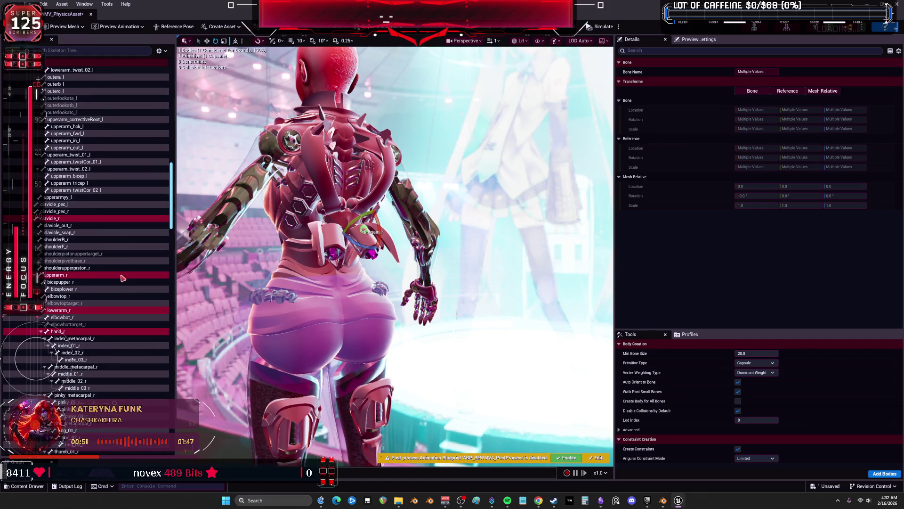
scroll(123, 276, "down", 15)
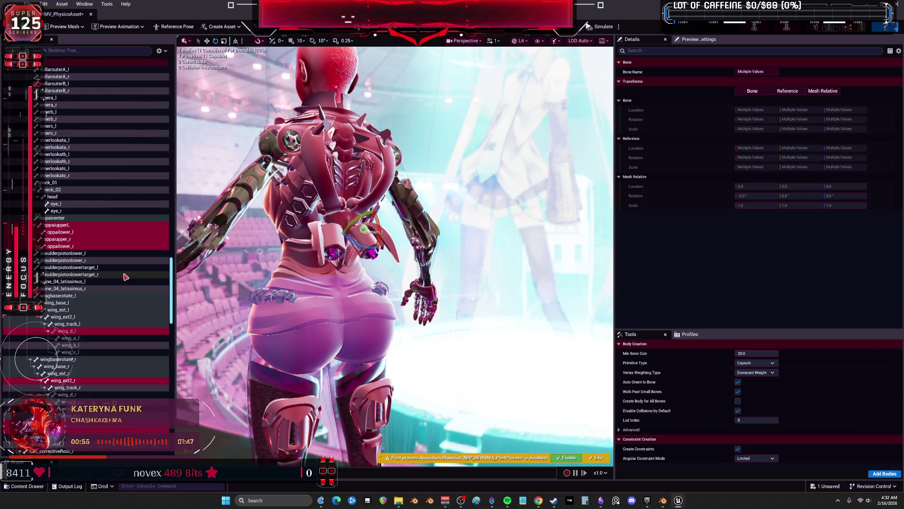
scroll(125, 277, "down", 8)
scroll(126, 276, "down", 2)
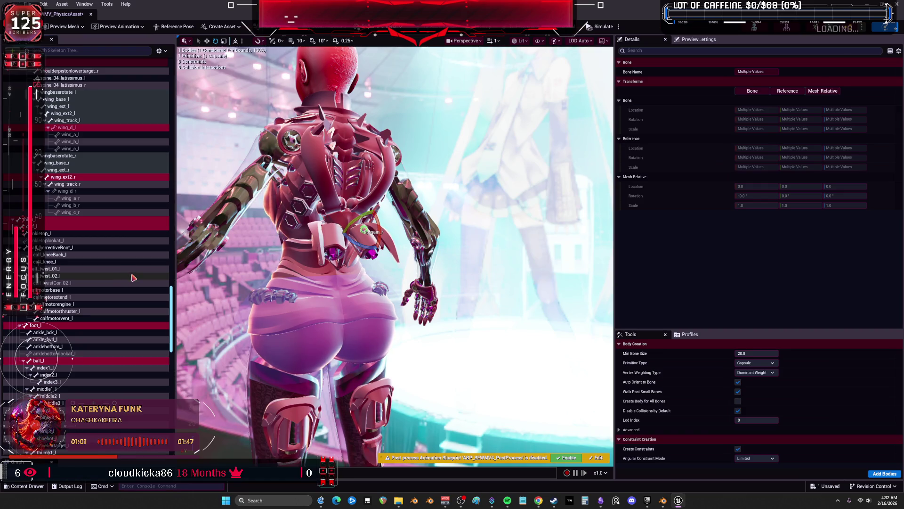
scroll(97, 301, "down", 7)
scroll(96, 301, "down", 7)
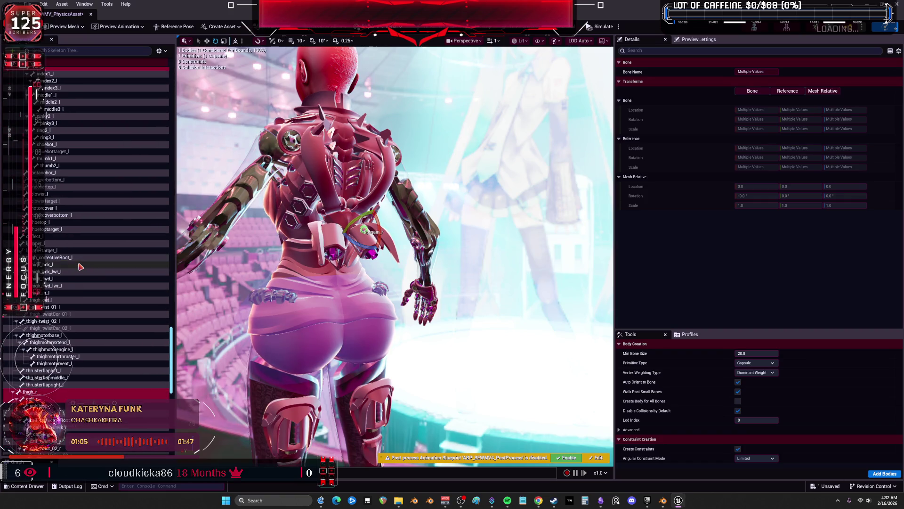
scroll(87, 241, "down", 9)
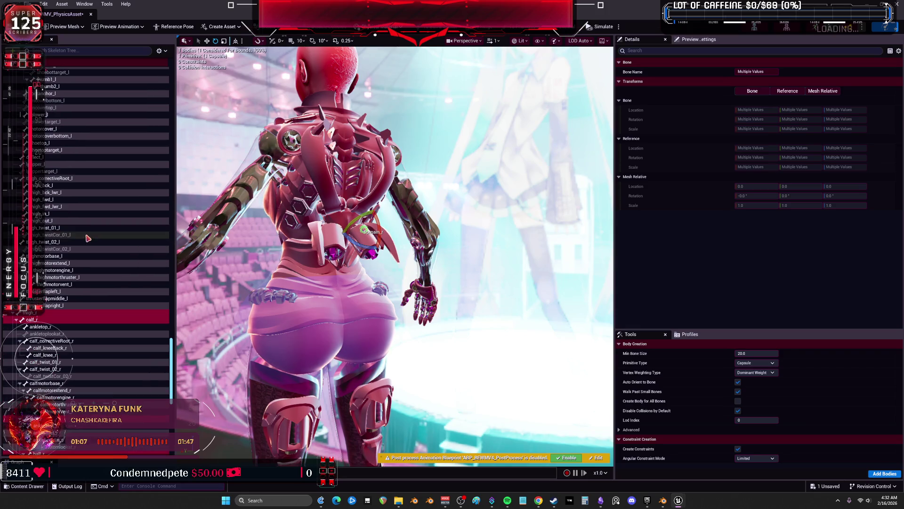
scroll(90, 236, "down", 11)
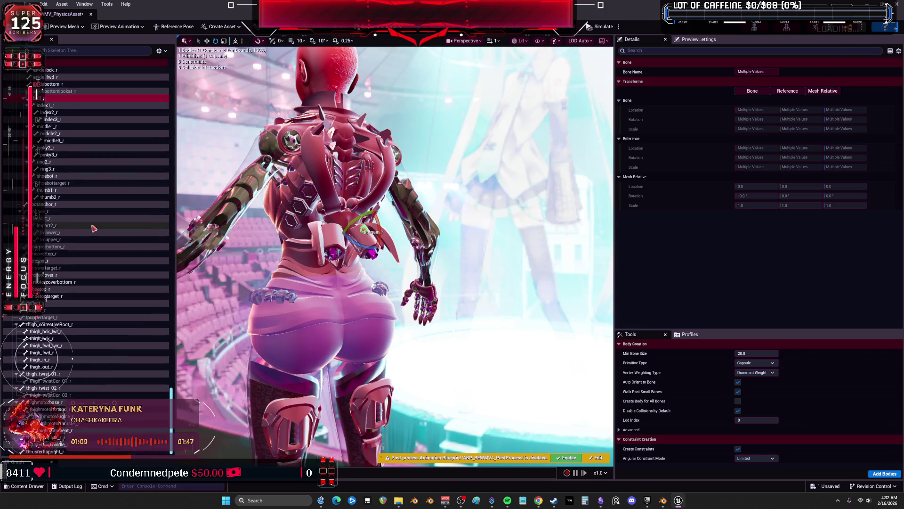
scroll(97, 228, "up", 20)
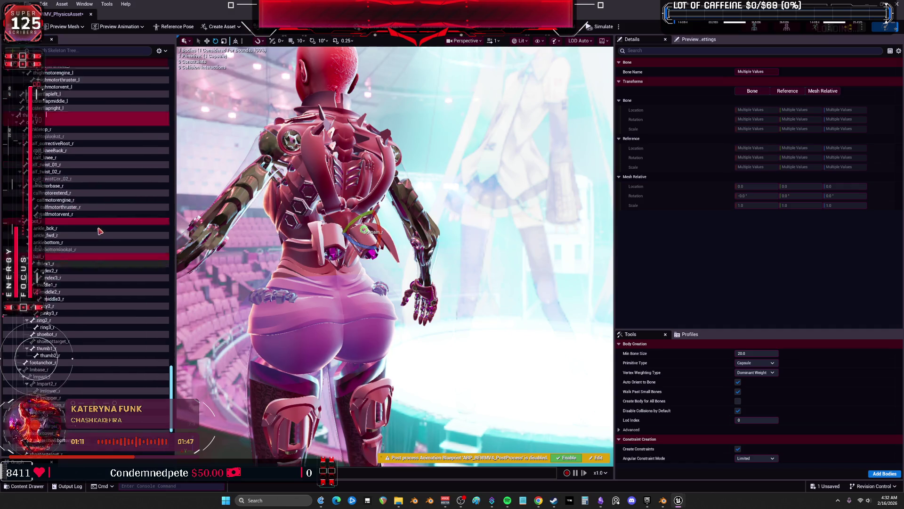
scroll(109, 240, "up", 3)
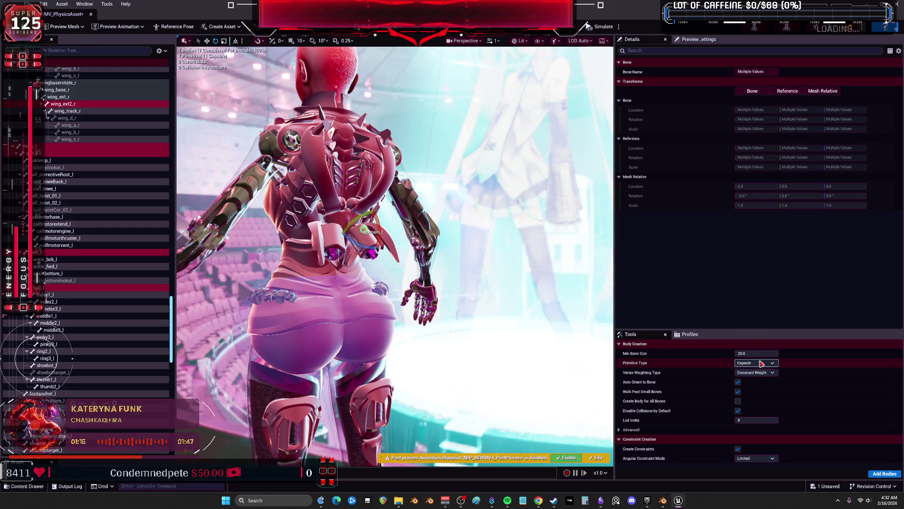
left_click(755, 353)
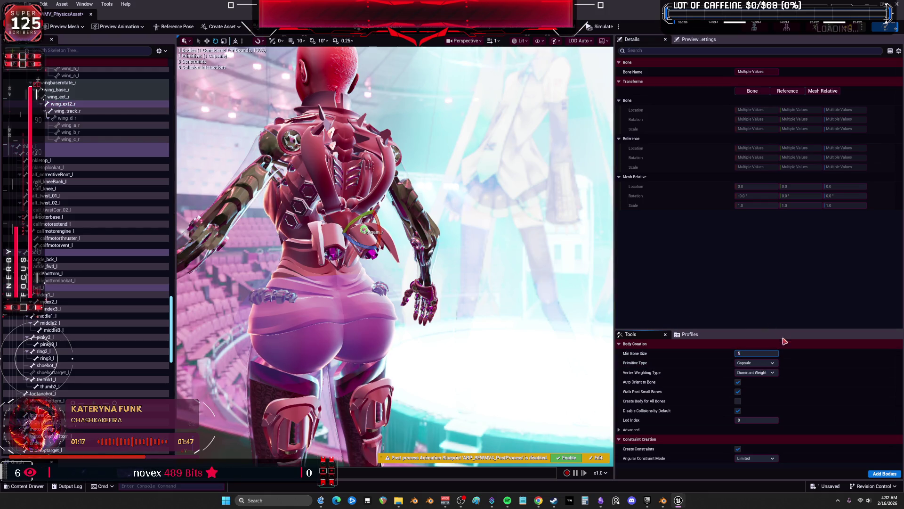
left_click(770, 363)
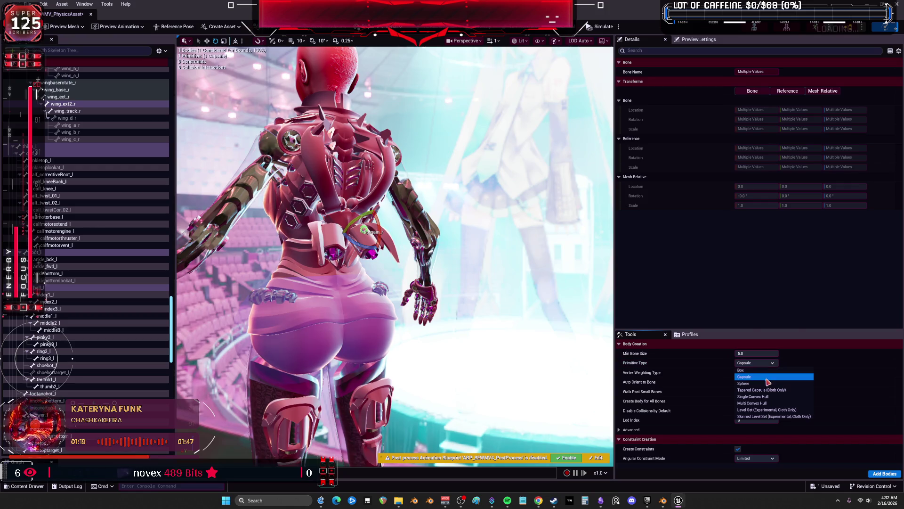
left_click(767, 373)
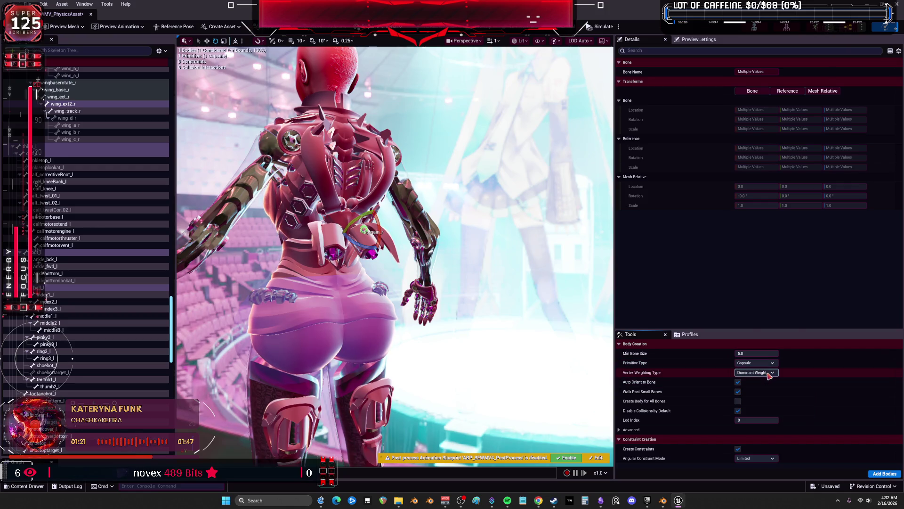
Use Any Weight vertex weighting and bodies for all bones, keep Limited angular mode, then generate
left_click(769, 373)
left_click(748, 380)
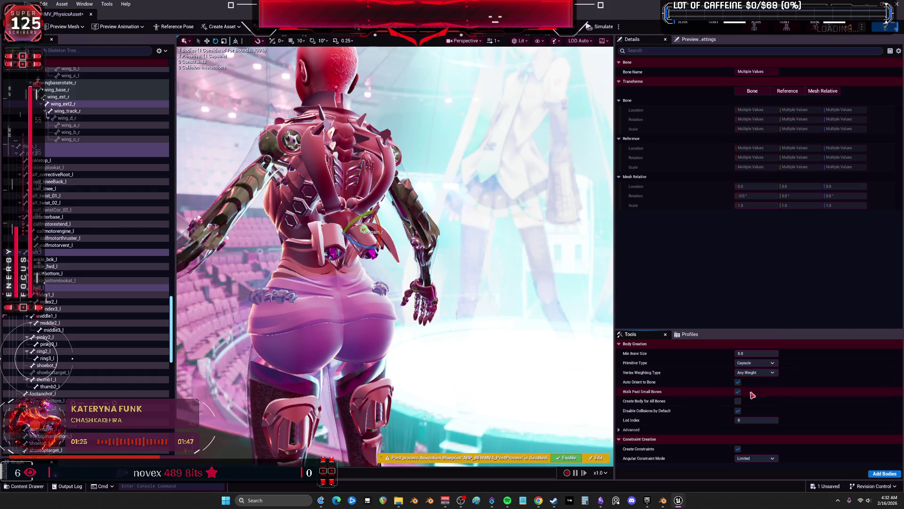
left_click(738, 392)
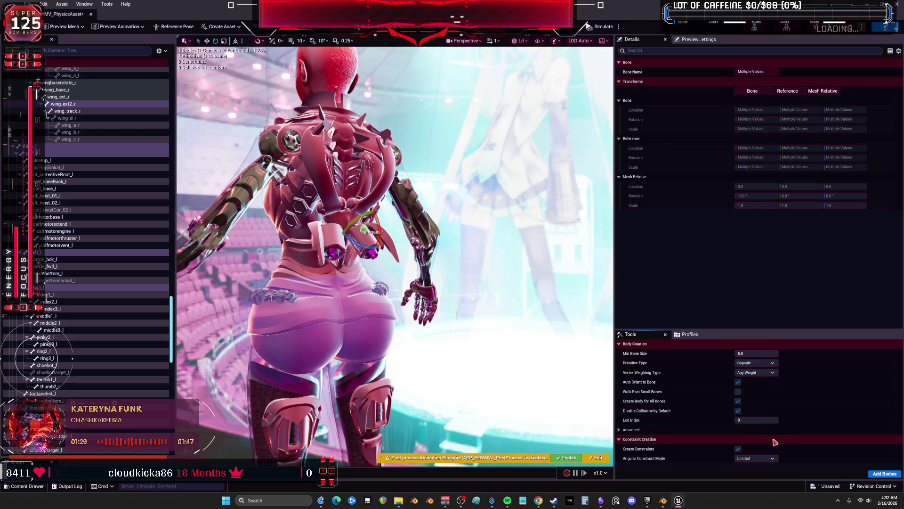
left_click(756, 459)
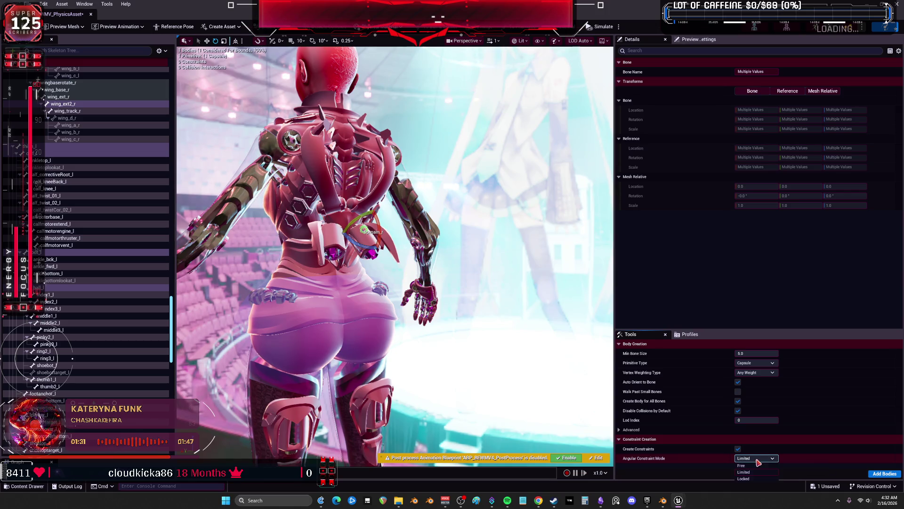
left_click(850, 472)
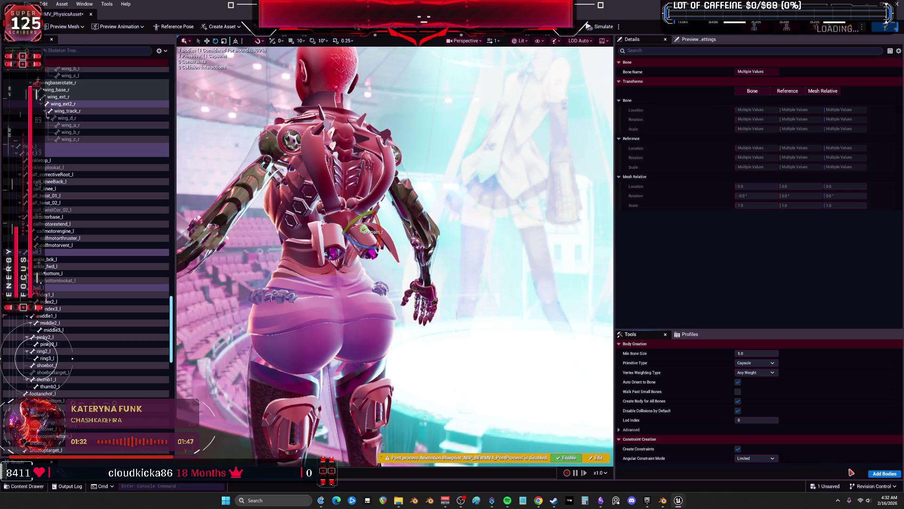
left_click(880, 476)
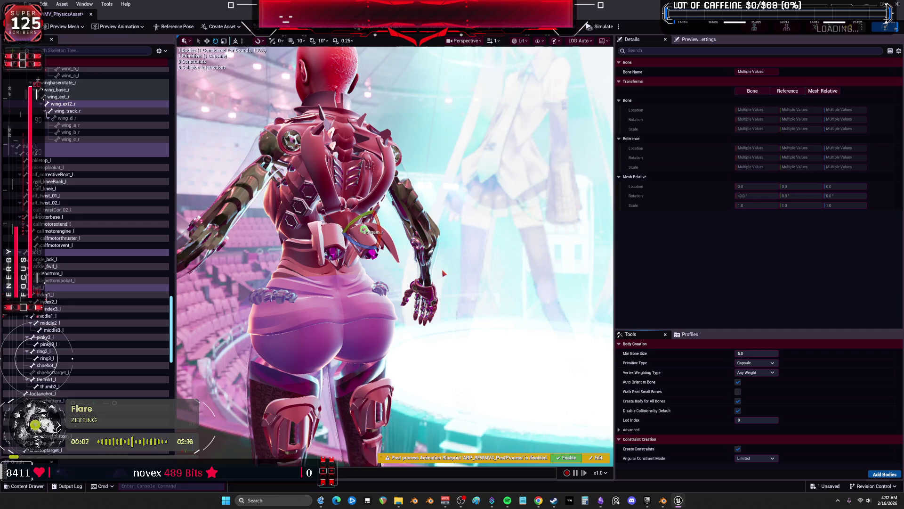
Orbit around the new capsule bodies and inspect the wing_d_l constraint's settings
right_click(401, 266)
left_click_drag(402, 266, 330, 259)
mouse_move(456, 205)
left_mouse_down()
mouse_move(428, 214)
mouse_move(448, 207)
left_mouse_up()
left_click(535, 121)
mouse_move(518, 187)
left_mouse_down()
mouse_move(565, 202)
mouse_move(516, 188)
left_mouse_up()
scroll(516, 187, "down", 5)
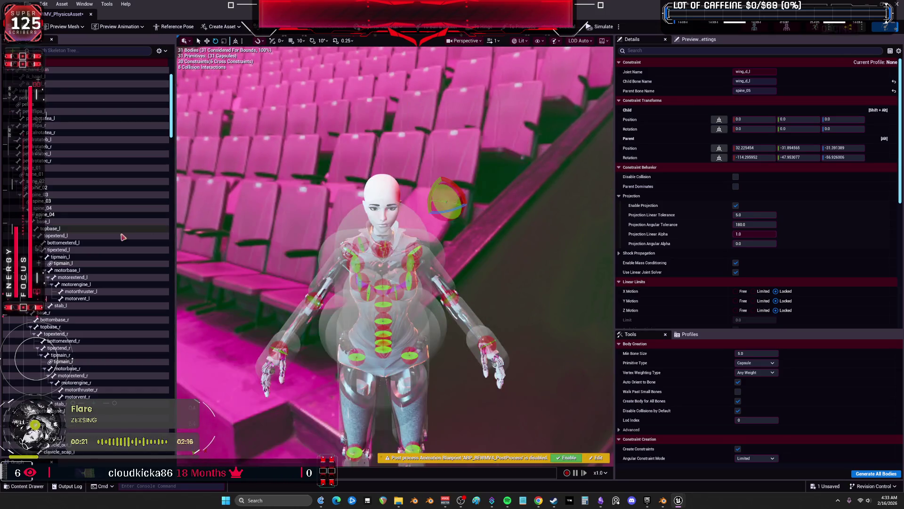
scroll(126, 230, "down", 8)
scroll(127, 228, "down", 18)
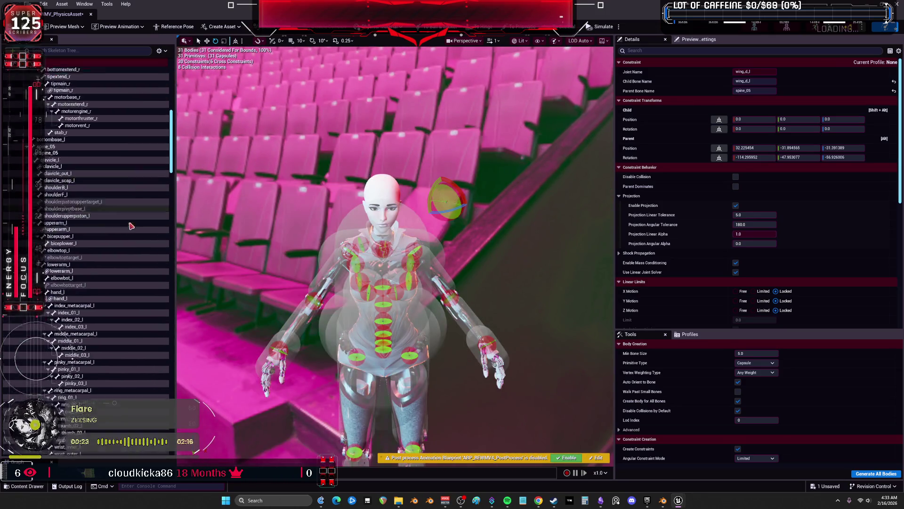
scroll(135, 226, "down", 20)
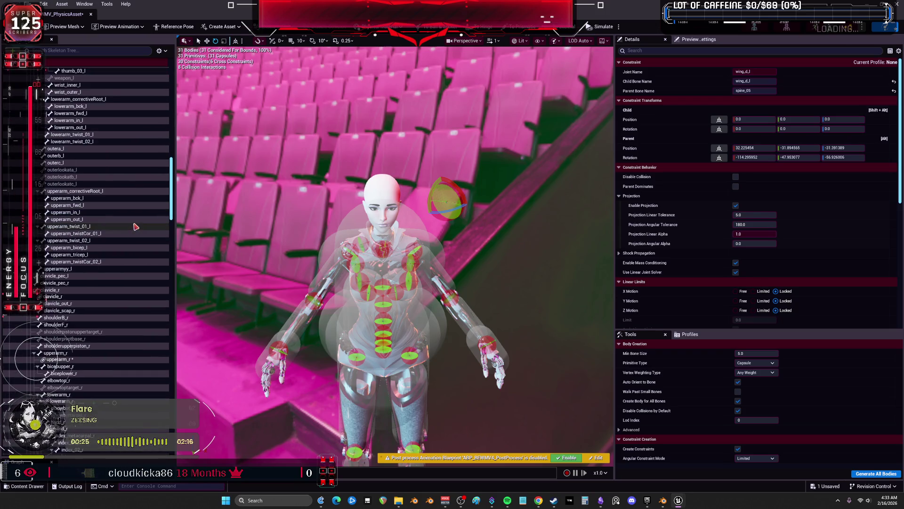
scroll(140, 226, "down", 1)
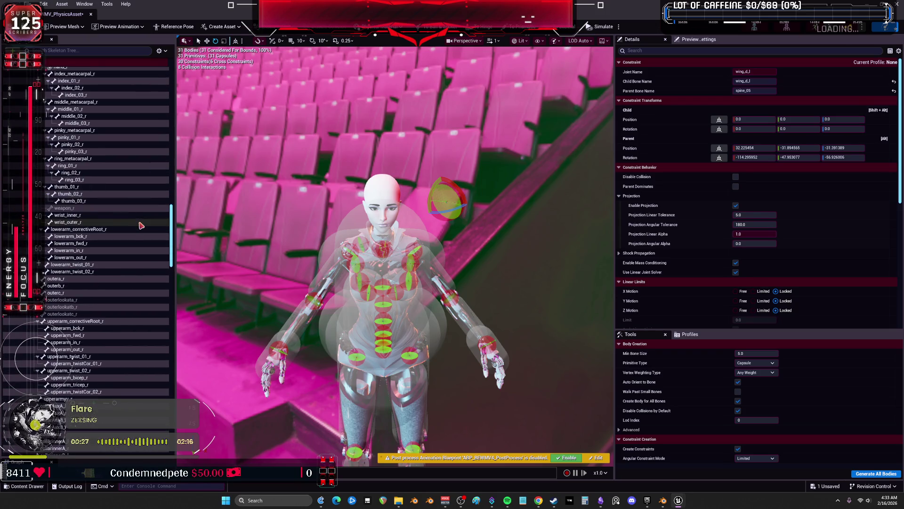
mouse_move(171, 227)
left_mouse_down()
mouse_move(172, 318)
mouse_move(183, 291)
left_mouse_up()
scroll(150, 283, "up", 5)
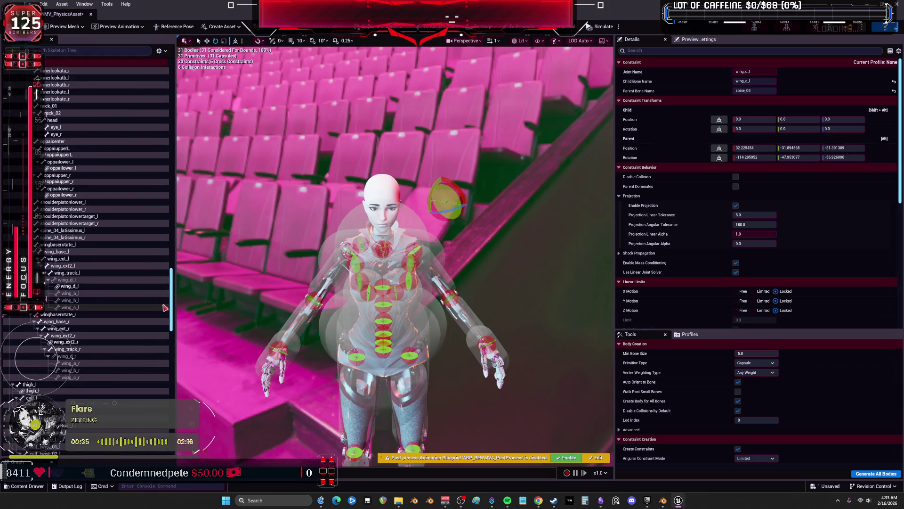
scroll(150, 280, "up", 15)
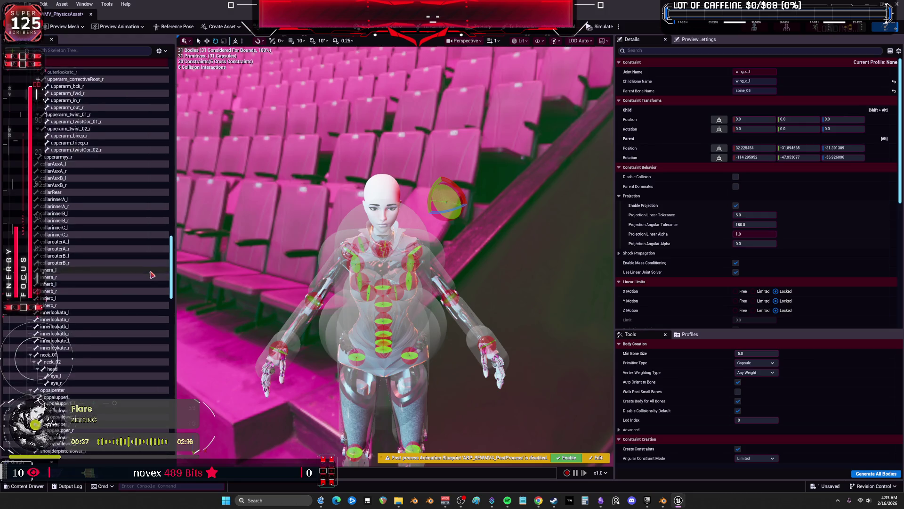
scroll(150, 278, "up", 15)
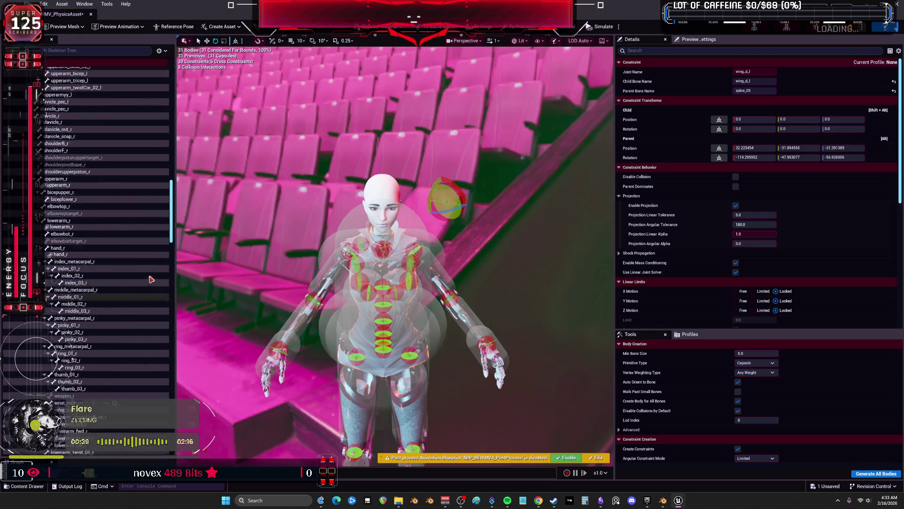
scroll(152, 288, "up", 15)
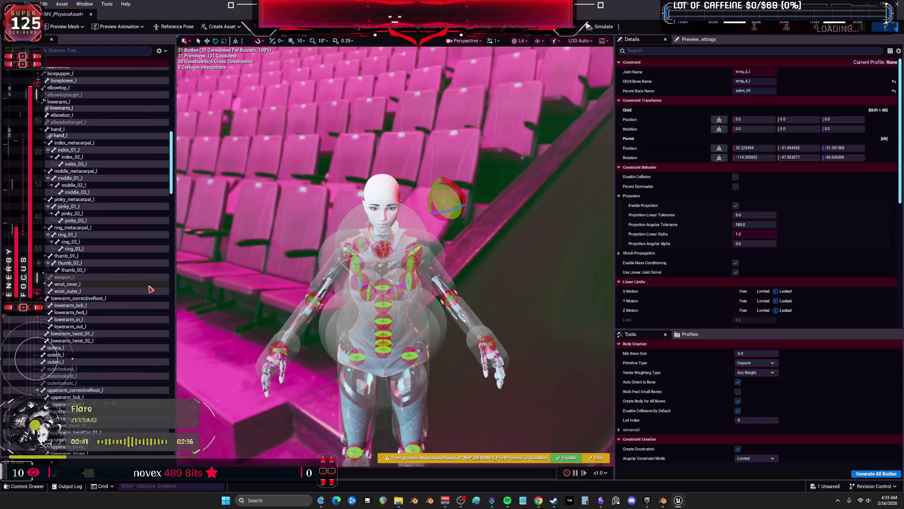
scroll(150, 289, "up", 10)
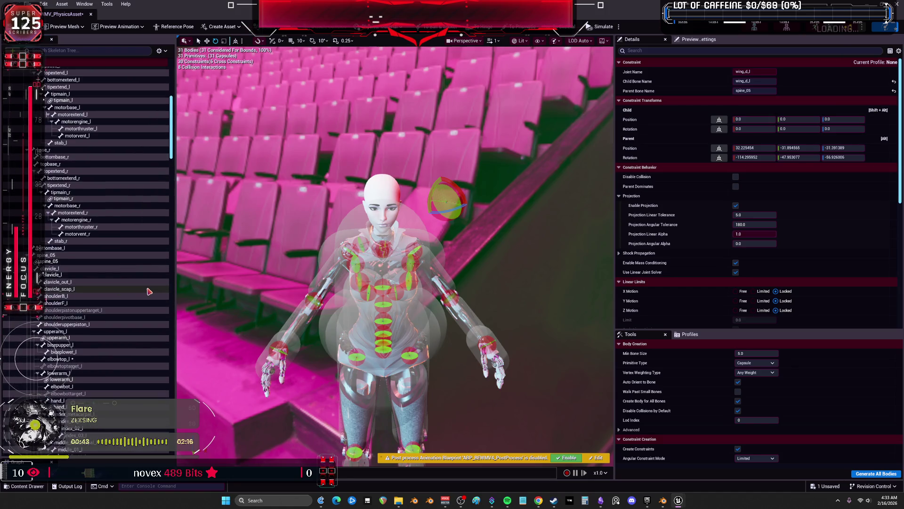
scroll(151, 297, "down", 5)
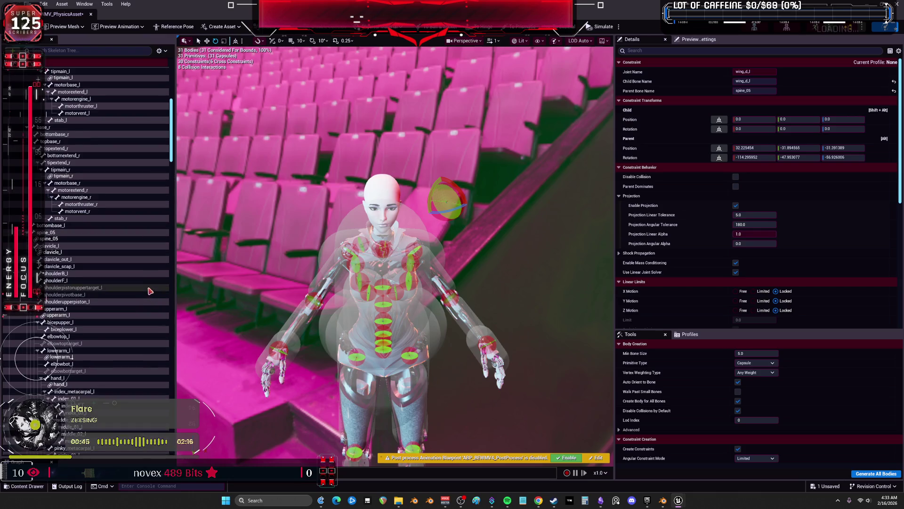
scroll(151, 289, "down", 8)
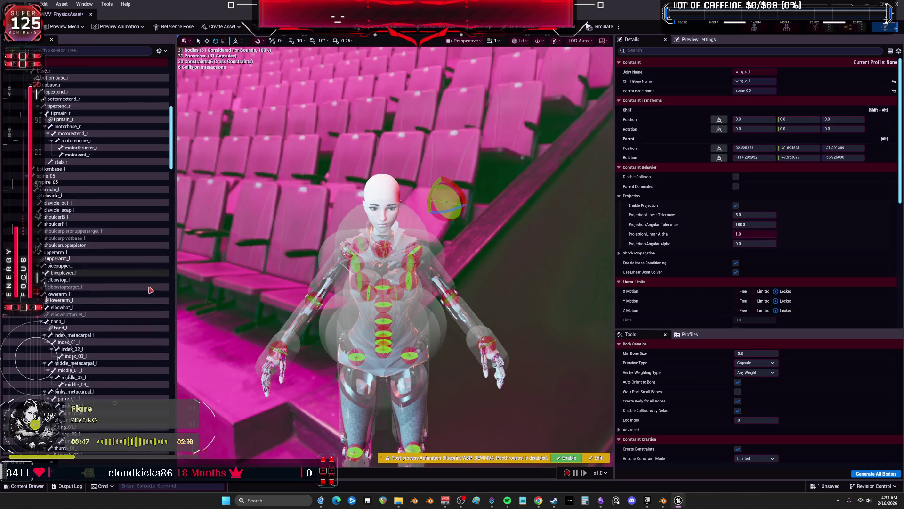
scroll(151, 288, "down", 12)
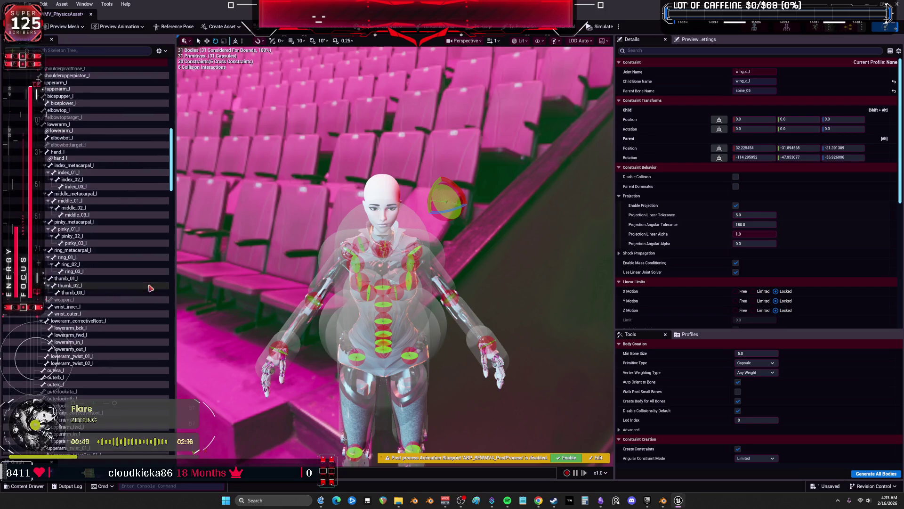
scroll(150, 287, "down", 3)
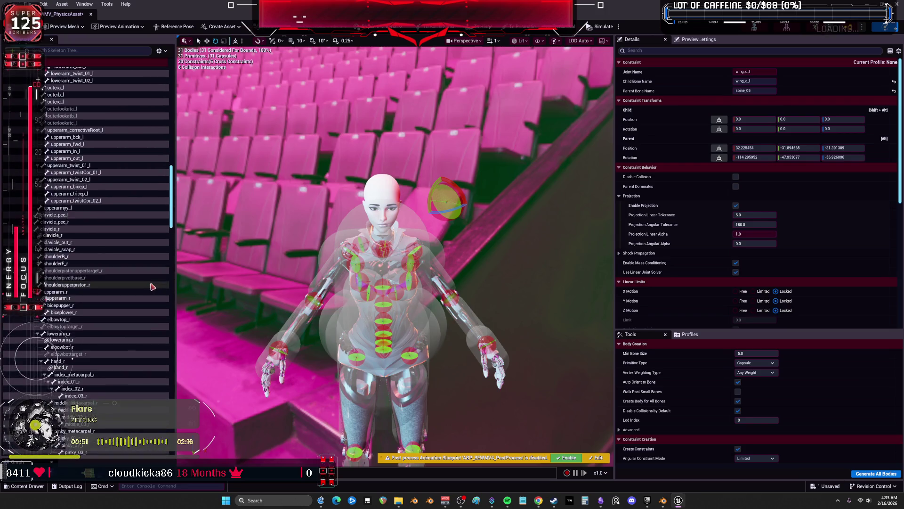
scroll(146, 278, "down", 11)
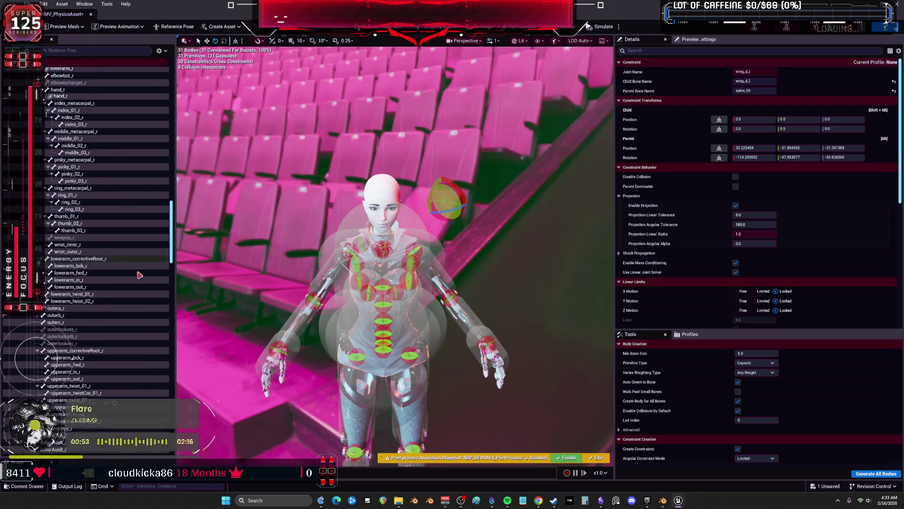
scroll(143, 261, "down", 15)
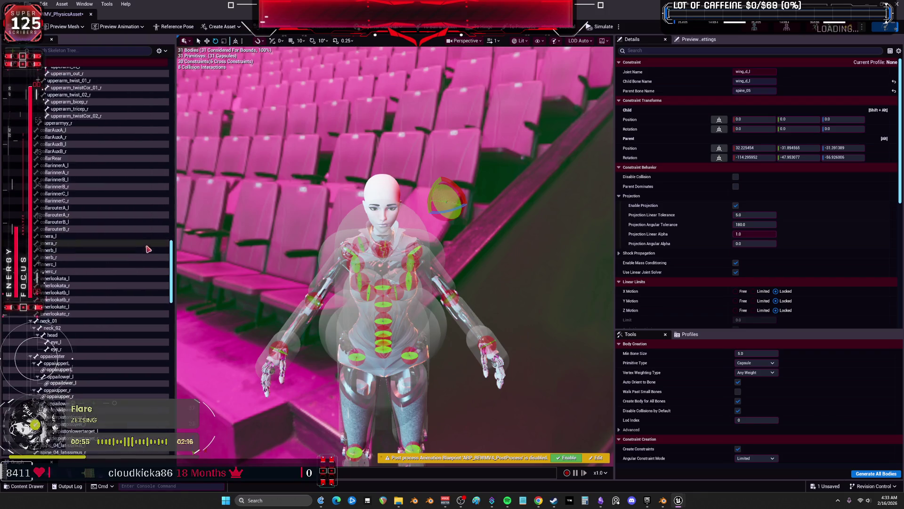
scroll(153, 259, "down", 6)
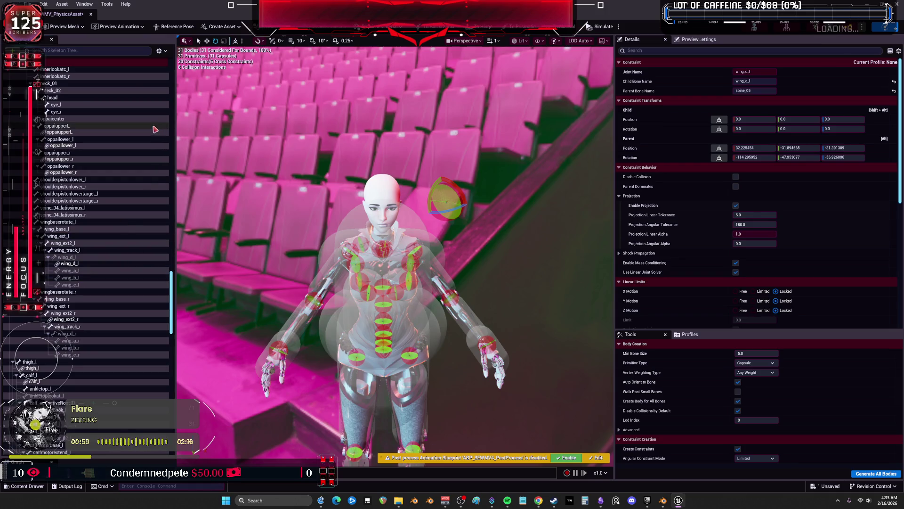
left_click(160, 50)
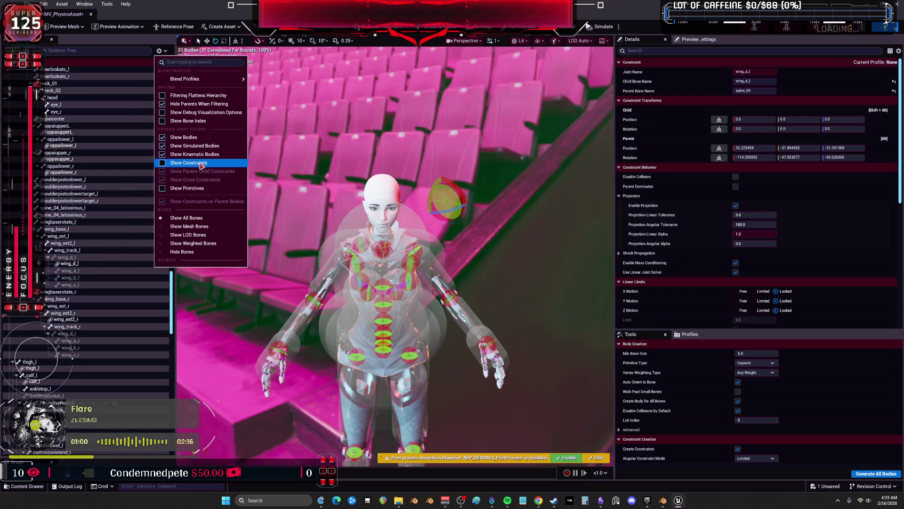
Show primitives in the Skeleton Tree and view wing_ext2_r_capsule's physics details
left_click(196, 188)
left_click_drag(173, 280, 179, 313)
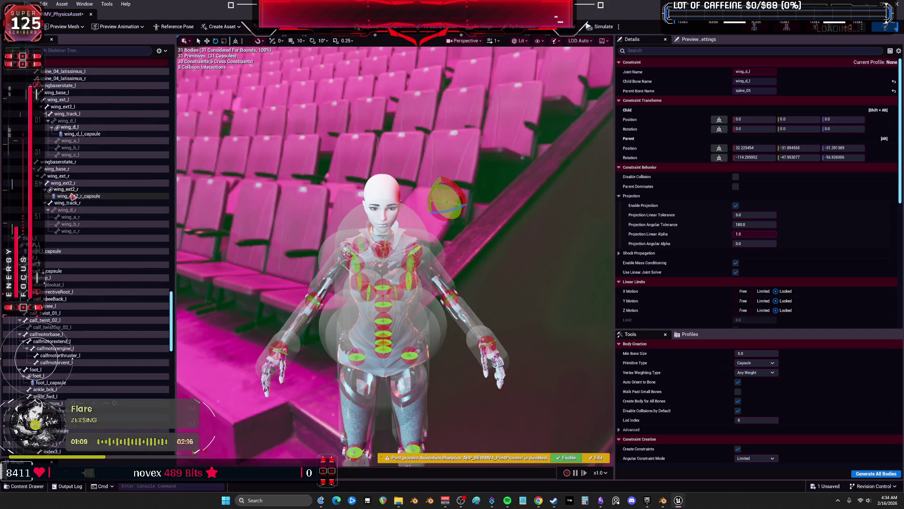
left_click(71, 196)
scroll(125, 197, "up", 5)
scroll(125, 197, "down", 3)
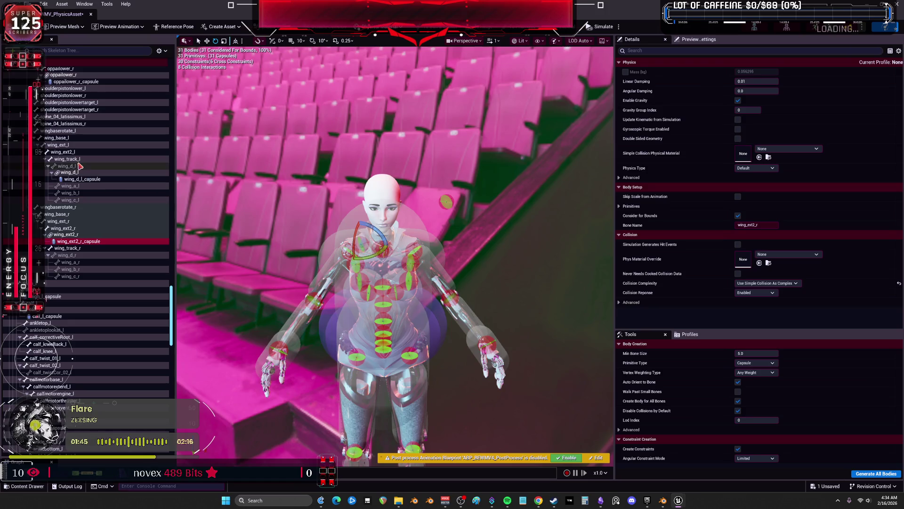
Scroll the bone list and check its display options, leaving them unchanged
scroll(121, 311, "down", 10)
scroll(121, 311, "down", 15)
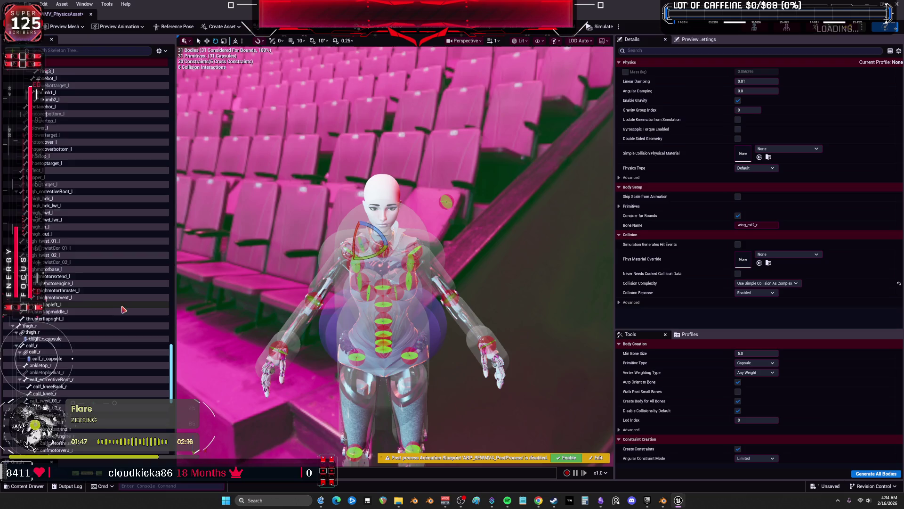
left_click(160, 50)
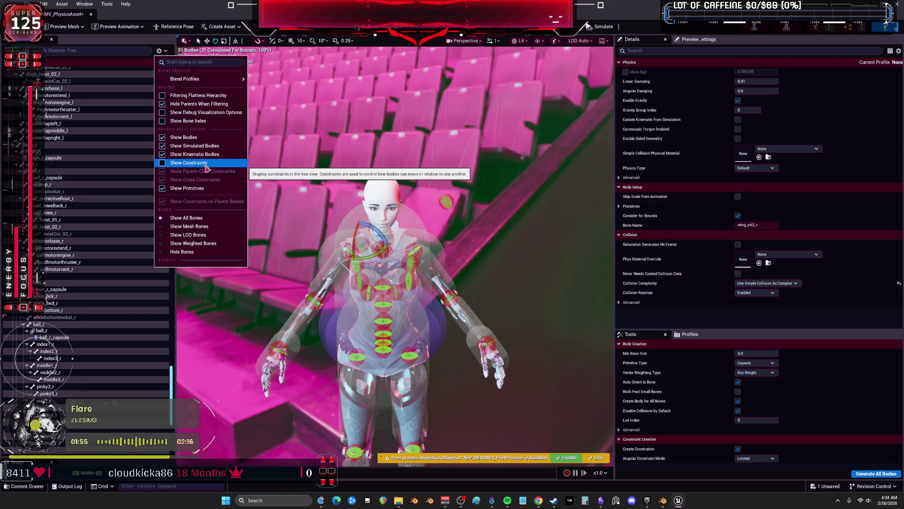
key("Escape")
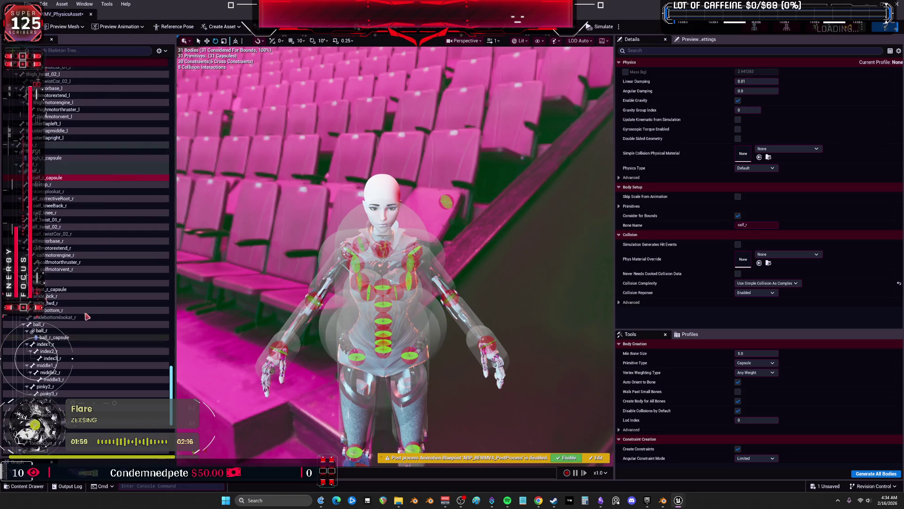
Select all bodies from the ball_r_capsule context menu and delete them
left_click(84, 337)
right_click(82, 338)
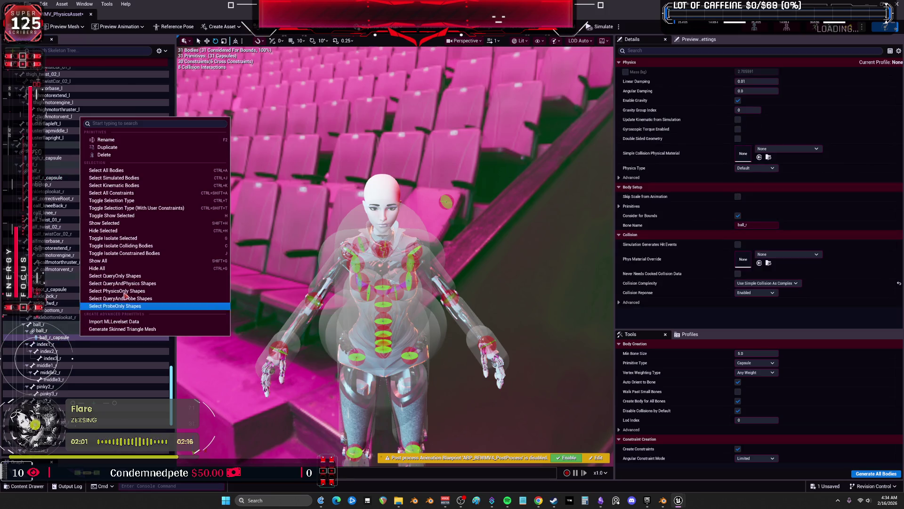
left_click(188, 178)
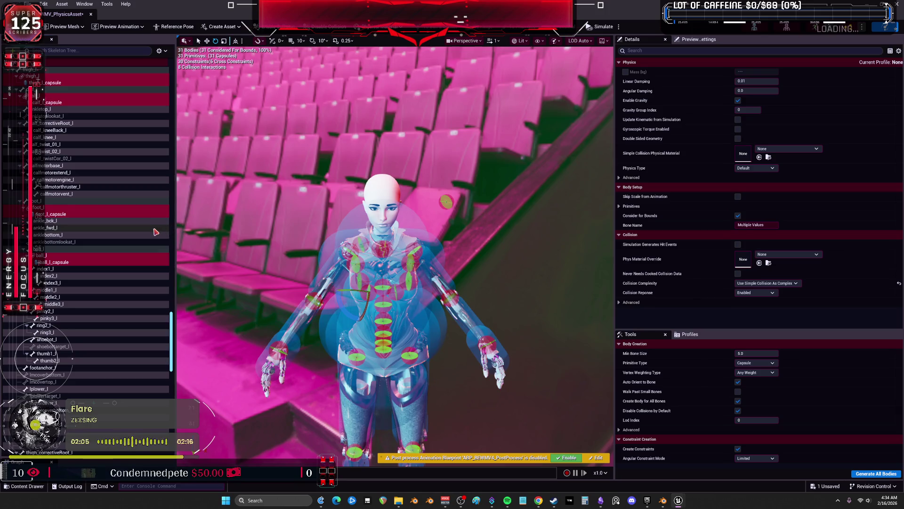
key("Delete")
Toggle constraint display in the bone list and scroll back to the top
left_click(159, 51)
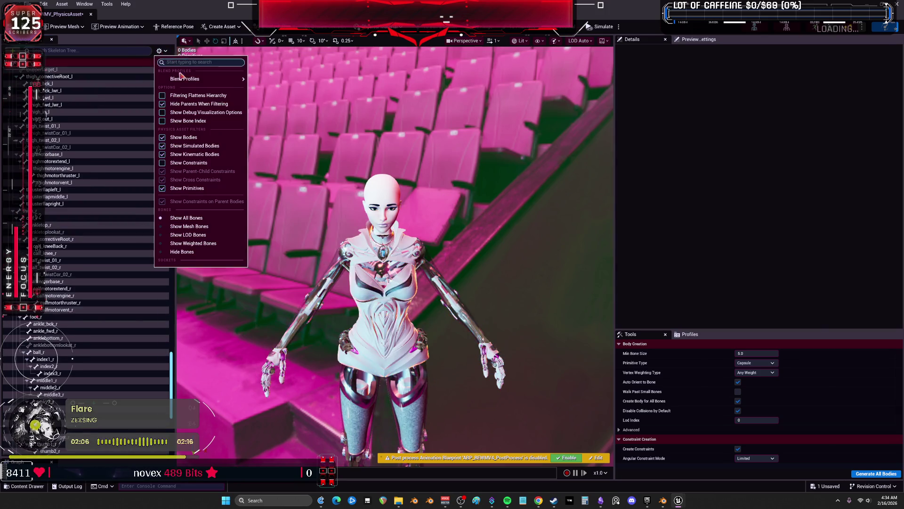
left_click(189, 163)
scroll(94, 163, "down", 2)
left_click_drag(172, 372, 172, 82)
Select the root, pelvis and spine_02 through spine_04 bones
left_click(62, 71)
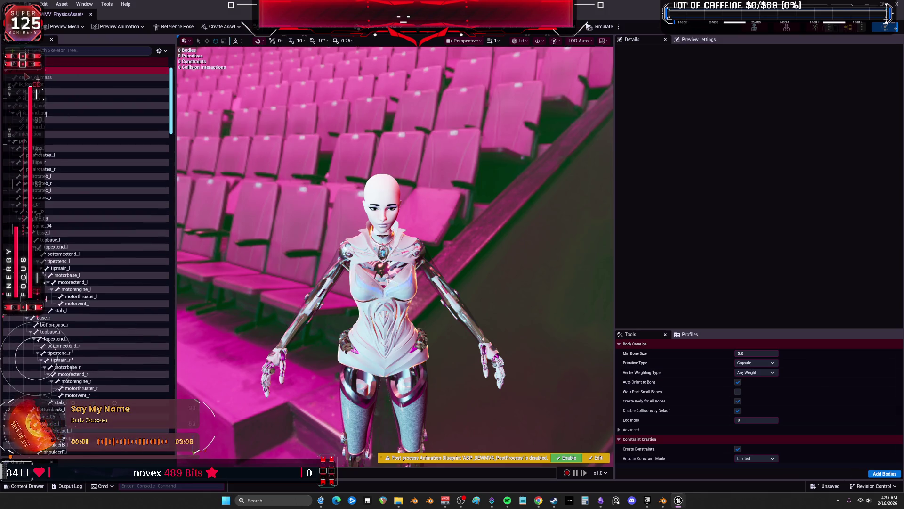
left_click(43, 141, "ctrl")
scroll(47, 141, "down", 3)
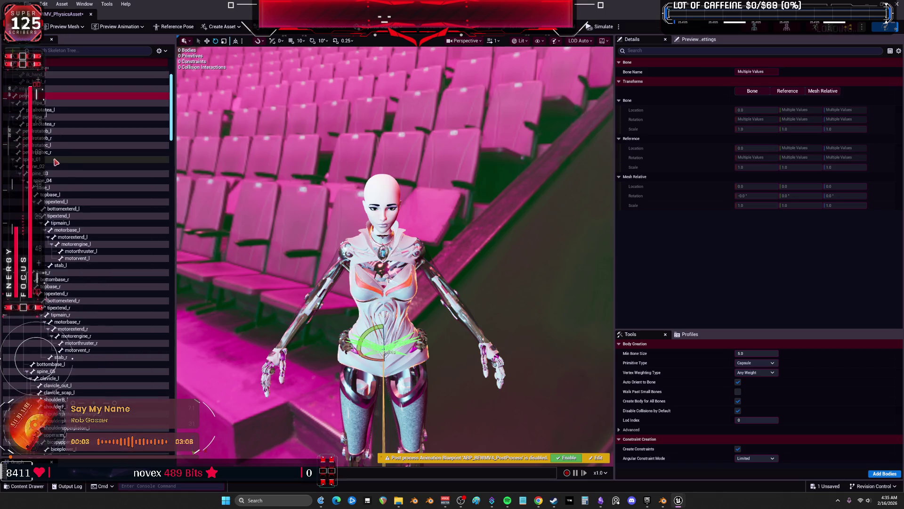
left_click(47, 142, "ctrl")
left_click(46, 138, "ctrl")
left_click(42, 158, "shift")
scroll(76, 175, "down", 1)
scroll(76, 175, "down", 2)
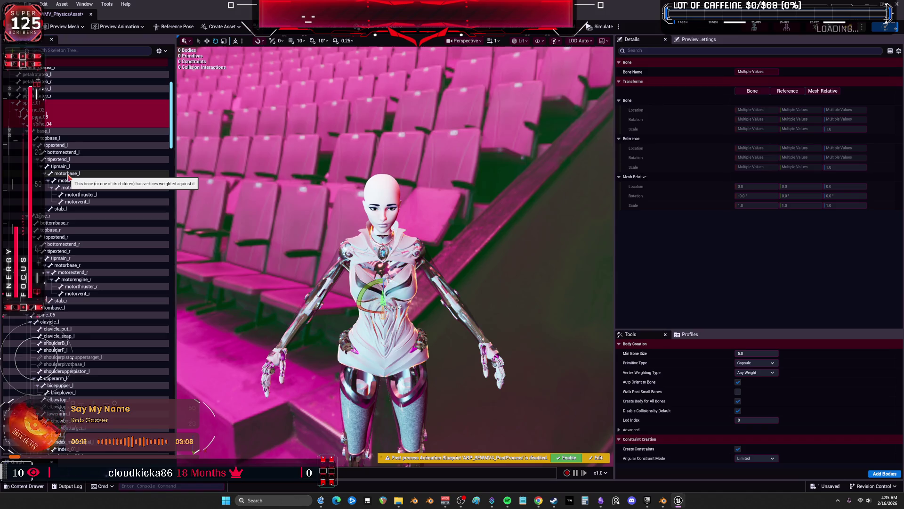
Add motorbase_l, motorbase_r, spine_05, upperarm_l, lowerarm_l and hand_l to the selection
left_click(68, 174)
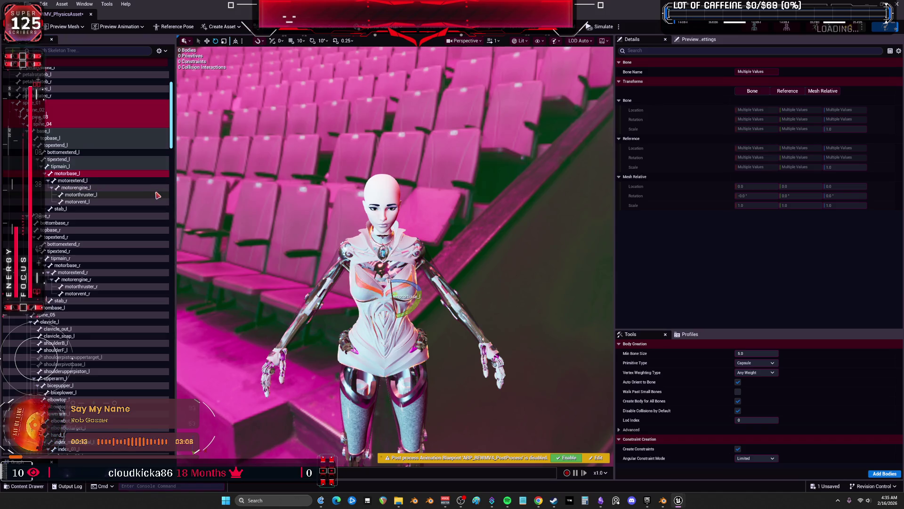
left_click(128, 265, "ctrl")
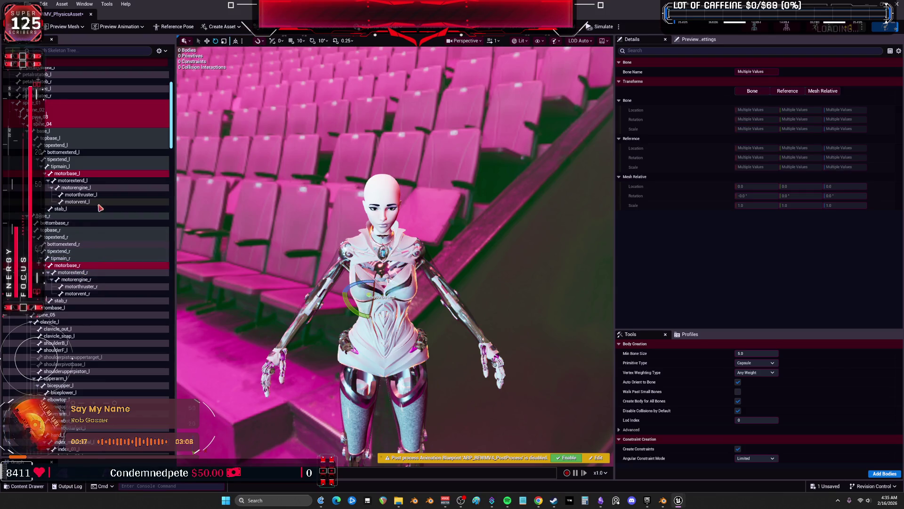
scroll(100, 209, "down", 5)
left_click(59, 214, "ctrl")
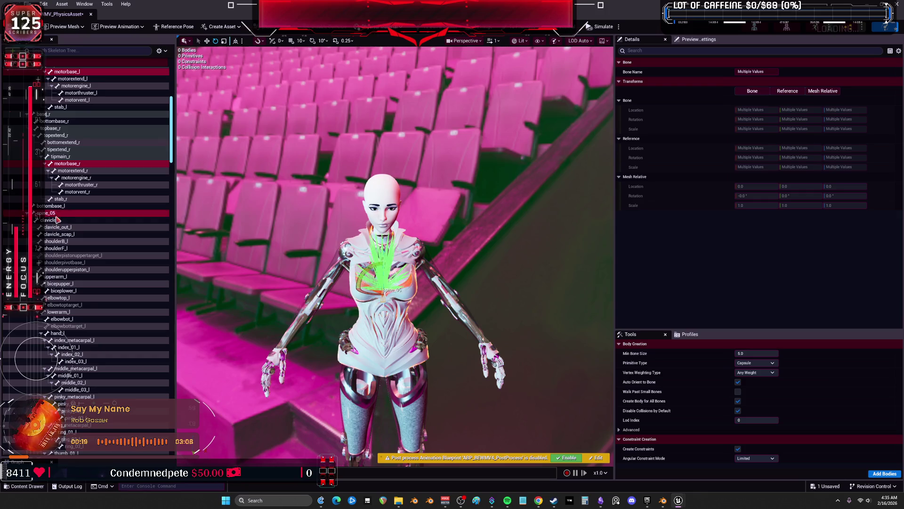
left_click(67, 277, "ctrl")
scroll(67, 276, "down", 3)
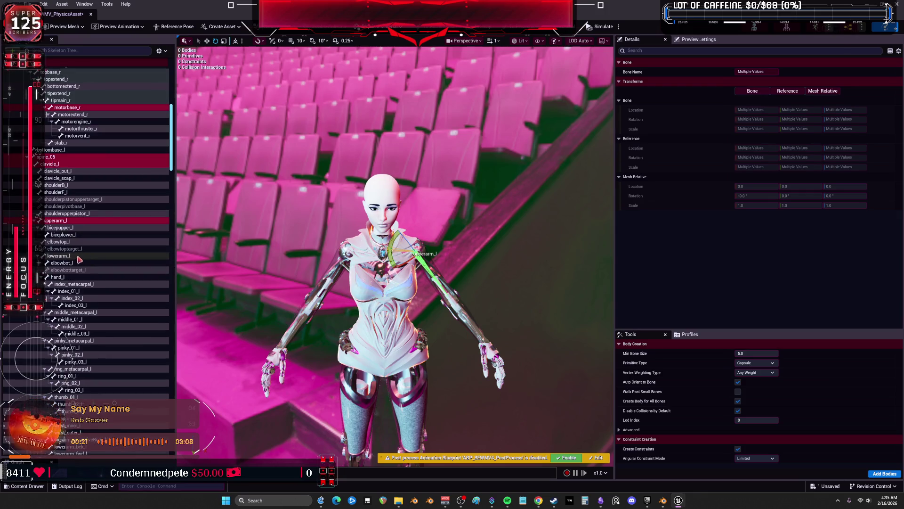
left_click(70, 257, "ctrl")
left_click(70, 277, "ctrl")
scroll(76, 254, "down", 15)
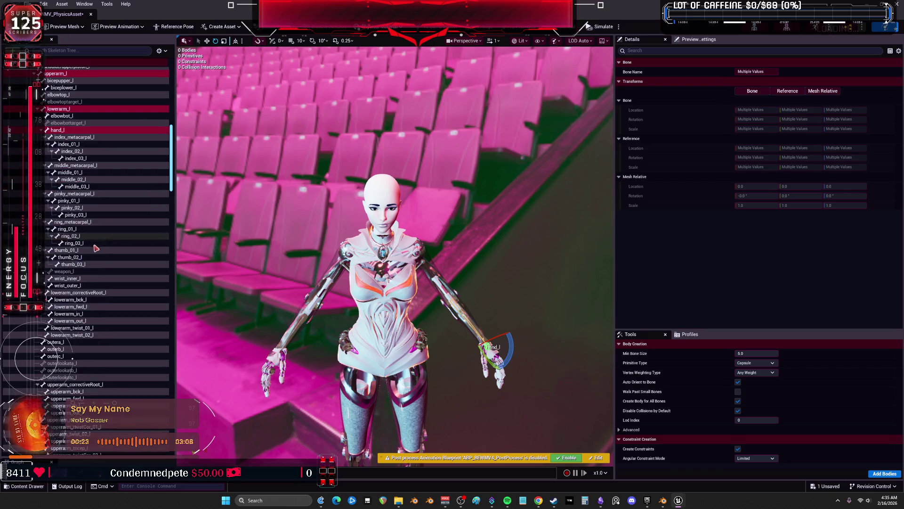
scroll(66, 183, "down", 6)
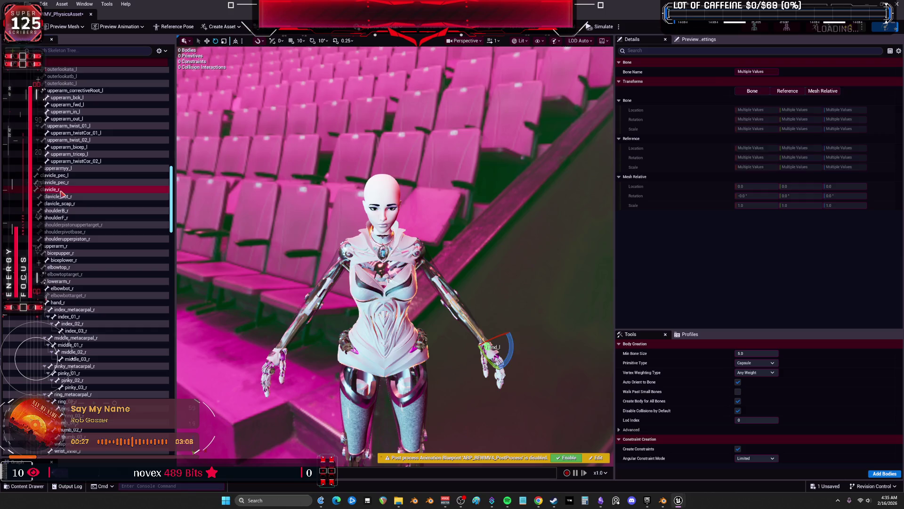
Add upperarm_r, lowerarm_r and hand_r to the selection
left_click(85, 246, "ctrl")
scroll(86, 224, "down", 3)
scroll(86, 223, "down", 3)
left_click(66, 168, "ctrl")
left_click(60, 190, "ctrl")
scroll(94, 235, "down", 12)
scroll(89, 252, "down", 11)
scroll(59, 241, "down", 3)
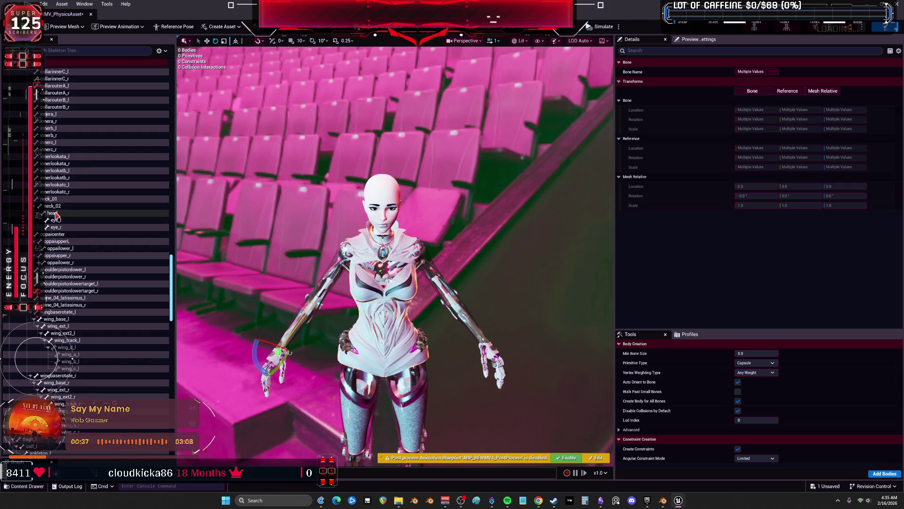
Add the neck, head and four oppai upper/lower bones to the selection
left_click(50, 199)
left_click(52, 213, "shift")
scroll(75, 224, "down", 3)
left_click(59, 173, "ctrl")
left_click(60, 180, "ctrl")
left_click(58, 188, "ctrl")
left_click(60, 195, "ctrl")
scroll(101, 205, "down", 2)
scroll(102, 206, "down", 1)
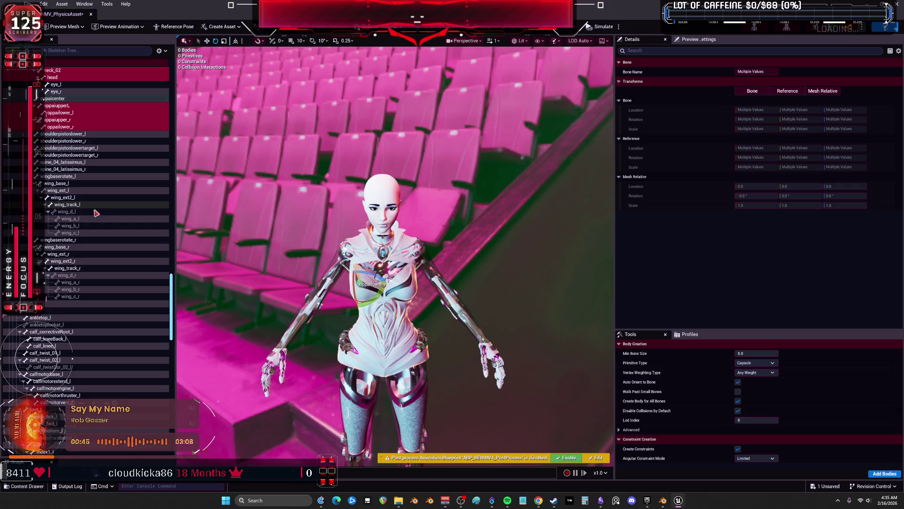
Add wing_d_l, wing_d_r and the left leg's foot_l and ball_l bones
left_click(69, 213, "ctrl")
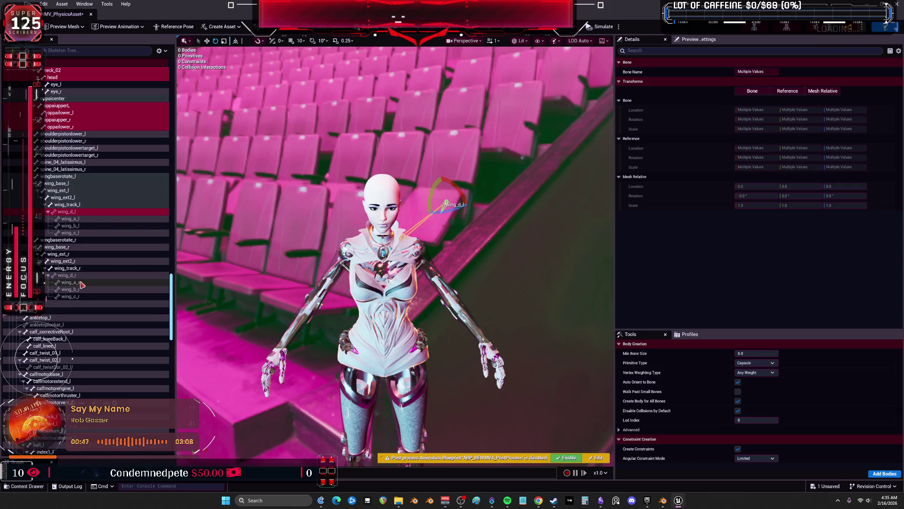
left_click(71, 275, "ctrl")
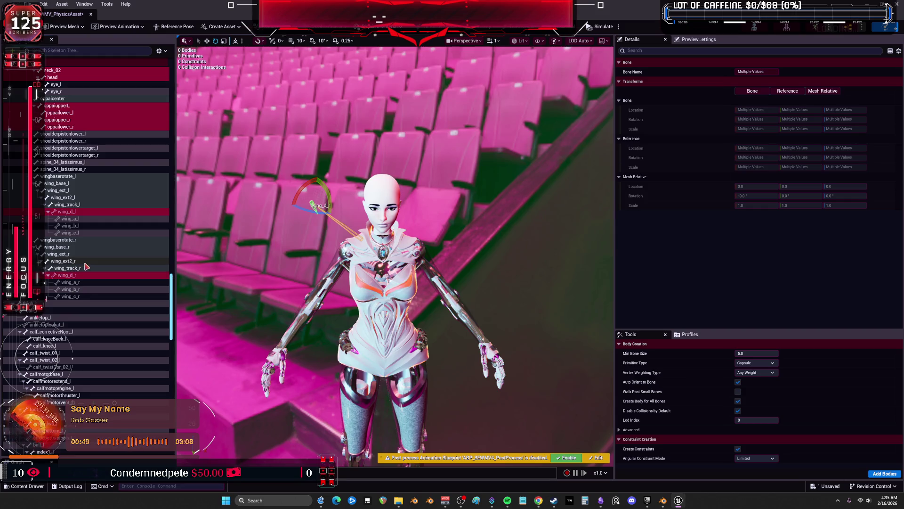
scroll(87, 266, "down", 5)
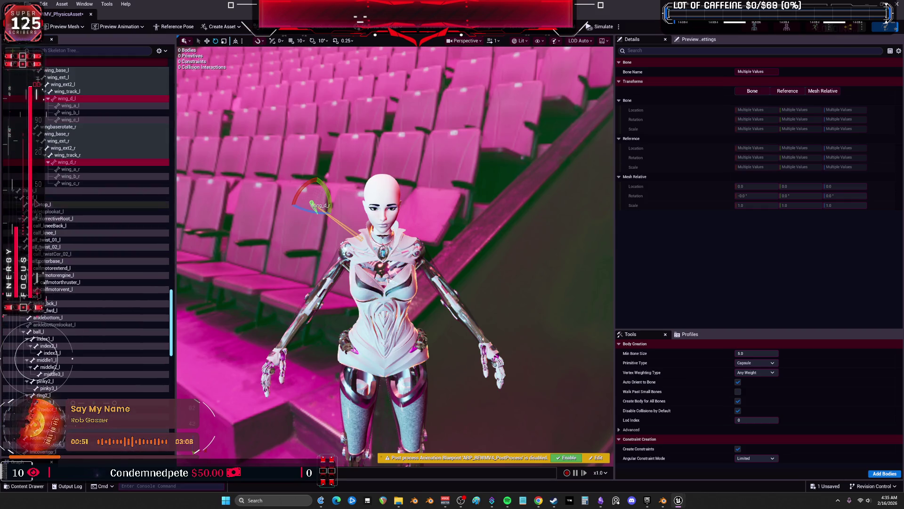
left_click(35, 197, "ctrl")
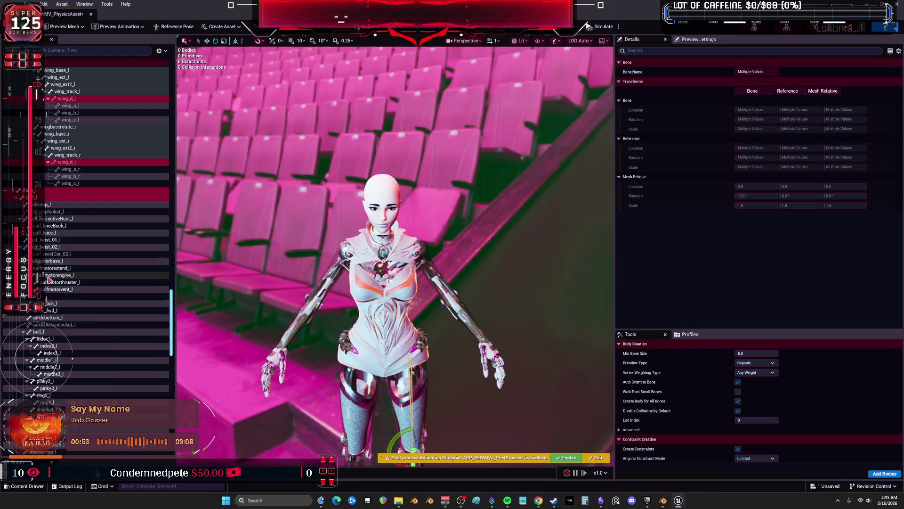
left_click(46, 297, "ctrl")
left_click(47, 331, "ctrl")
scroll(104, 281, "down", 7)
scroll(104, 282, "down", 9)
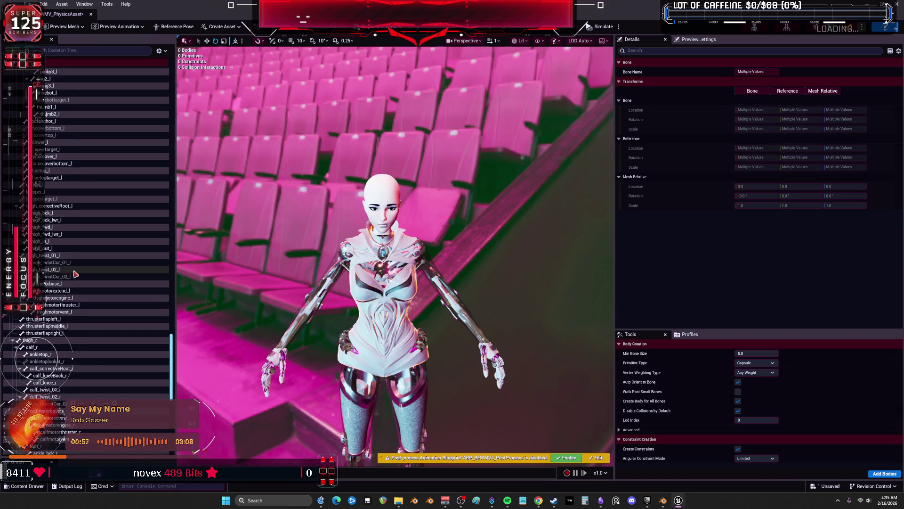
scroll(71, 249, "down", 6)
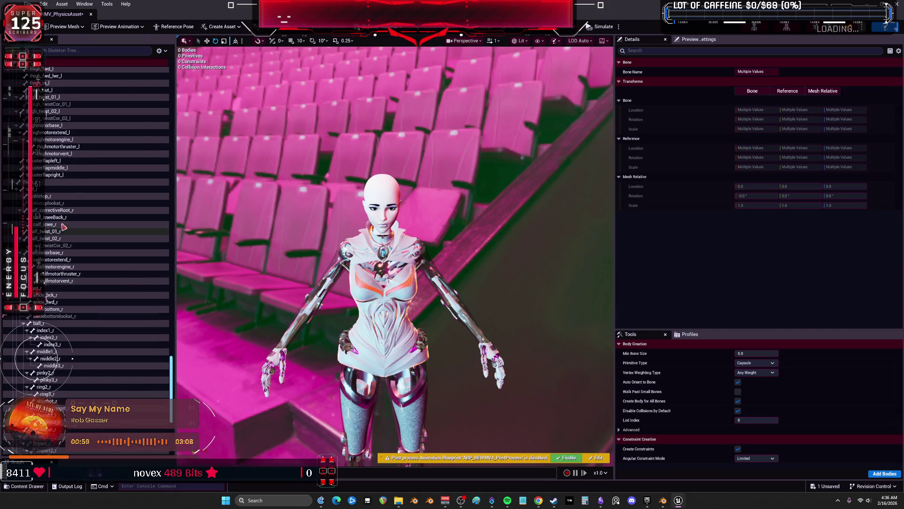
Add thigh_r and a right foot bone, then create bodies for the selection
left_click(39, 187, "ctrl")
left_click(42, 288, "ctrl")
scroll(121, 295, "up", 4)
scroll(121, 294, "up", 8)
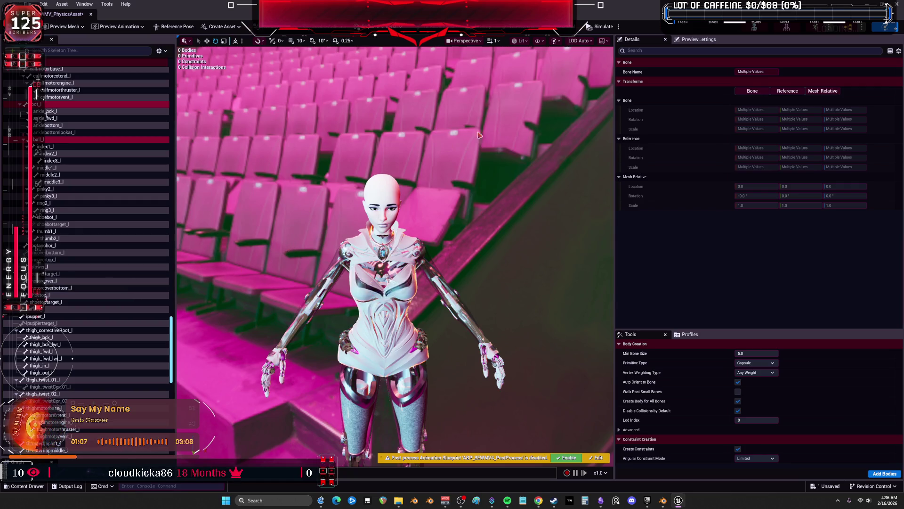
left_click(879, 474)
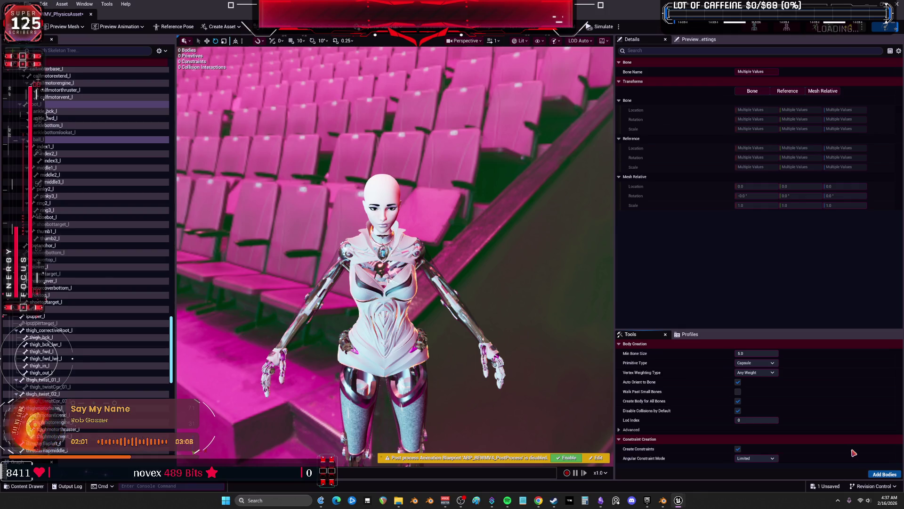
mouse_move(481, 286)
left_mouse_down()
mouse_move(481, 341)
mouse_move(559, 95)
left_mouse_up()
Switch the viewport to Unlit, then to Detail Lighting view mode
left_click(521, 41)
left_click(527, 77)
mouse_move(480, 199)
left_mouse_down()
mouse_move(480, 235)
mouse_move(480, 200)
left_mouse_up()
left_click(518, 41)
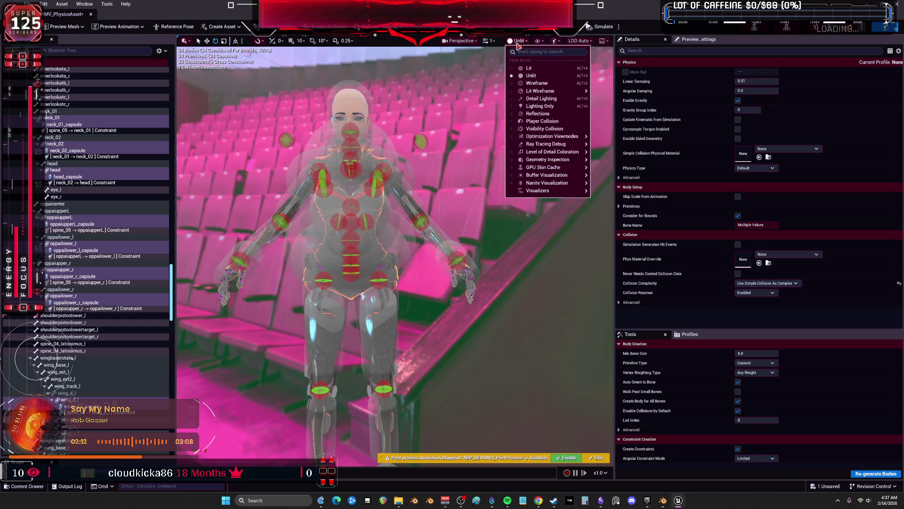
left_click(551, 100)
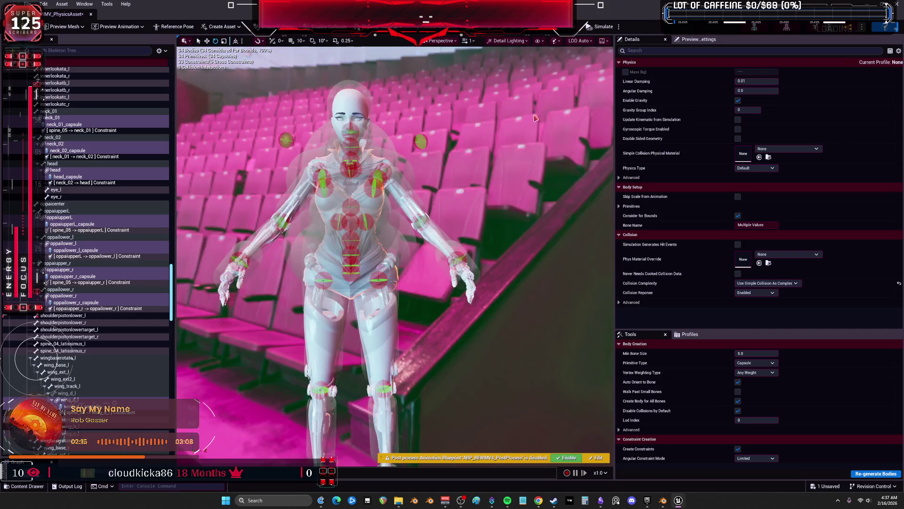
left_click_drag(493, 175, 493, 175)
Bring the feet into view and select the ball_l and calf_l bodies
left_click_drag(445, 232, 507, 257)
left_click(445, 233)
left_click_drag(410, 220, 410, 220)
left_click(410, 220)
left_click_drag(434, 138, 434, 138)
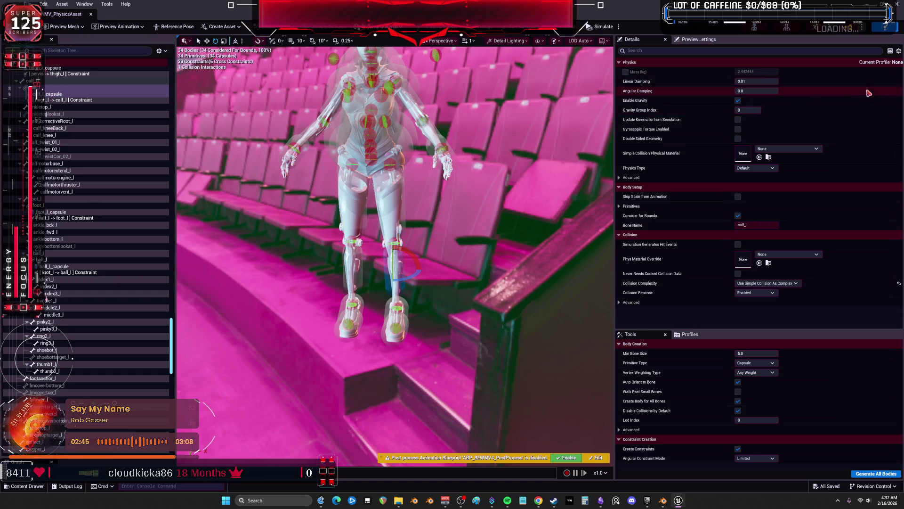
Set Sky Light Intensity to 1.0 and rotate the lighting rig to about 327 degrees
left_click(698, 40)
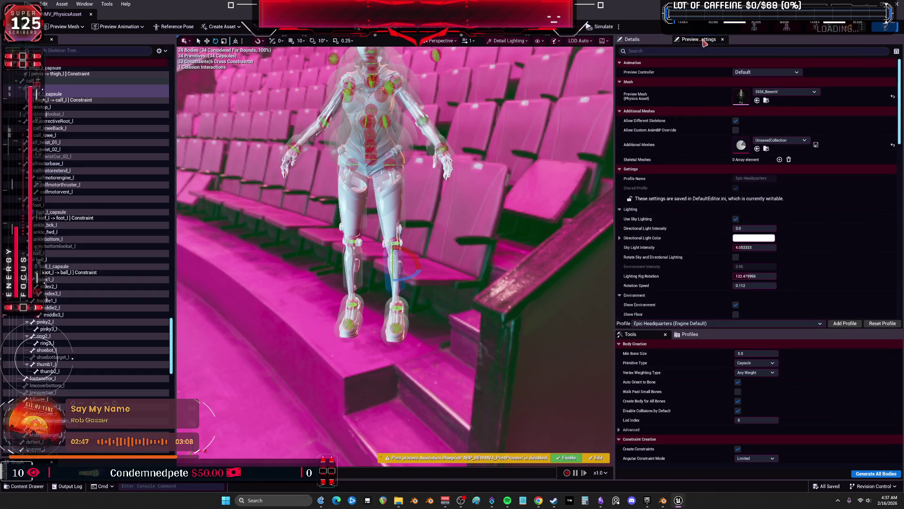
scroll(764, 180, "down", 3)
type("1.0")
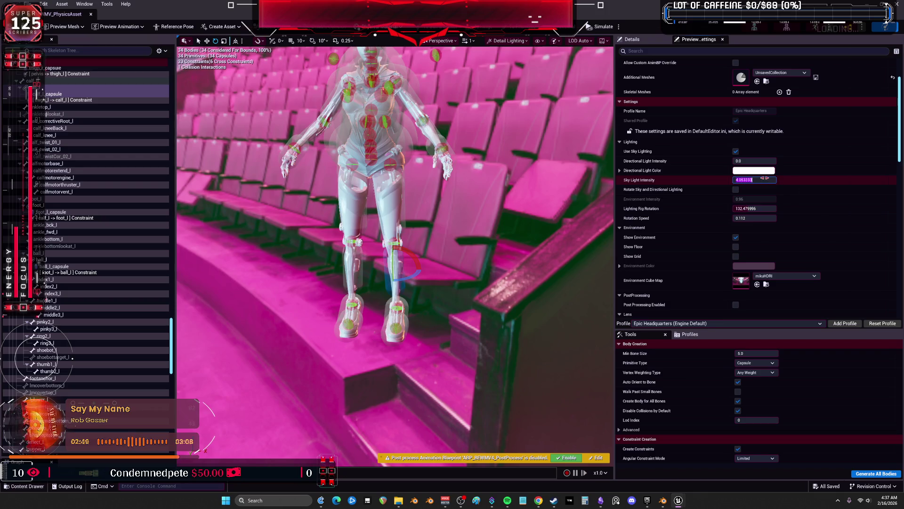
key("Return")
mouse_move(395, 236)
left_mouse_down()
mouse_move(358, 240)
mouse_move(320, 226)
mouse_move(358, 235)
mouse_move(443, 221)
mouse_move(395, 179)
mouse_move(329, 189)
mouse_move(391, 189)
left_mouse_up()
left_click_drag(768, 207, 840, 208)
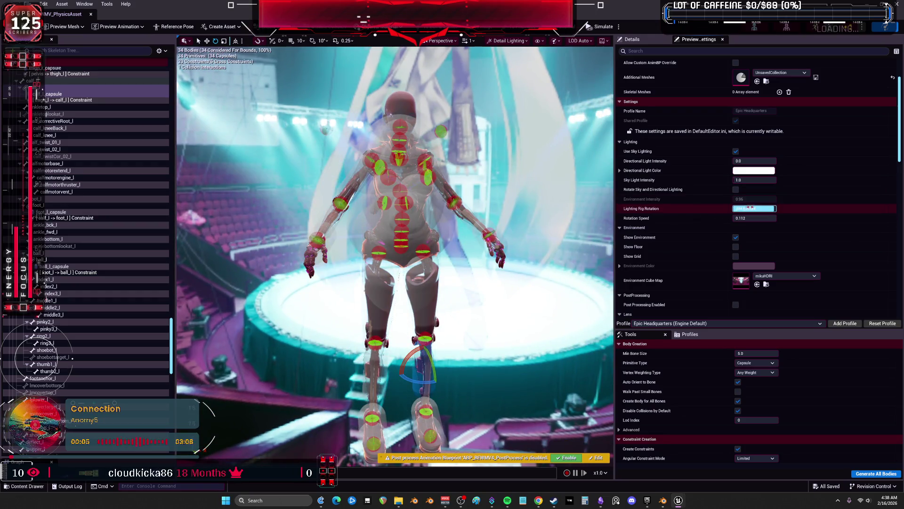
left_click_drag(754, 208, 739, 209)
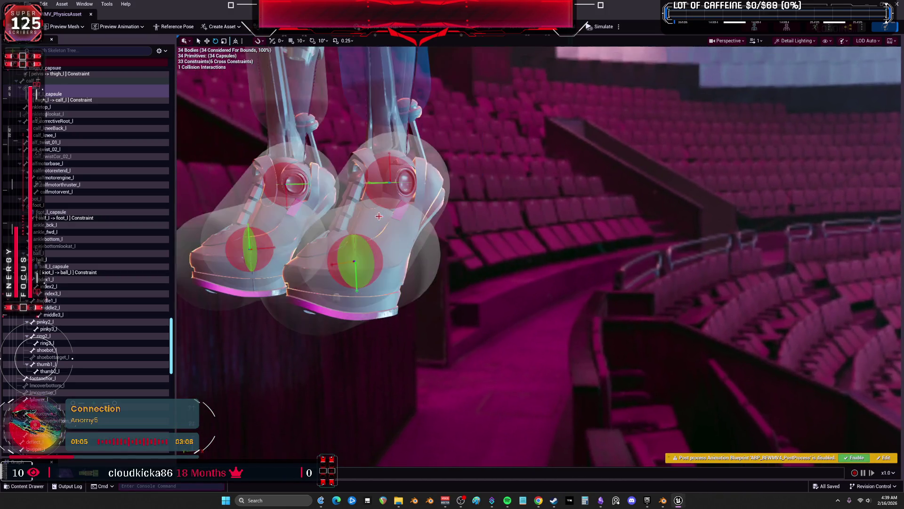
Select the ball_l, foot_l, calf_l and thigh_l bodies in turn
left_click(434, 260)
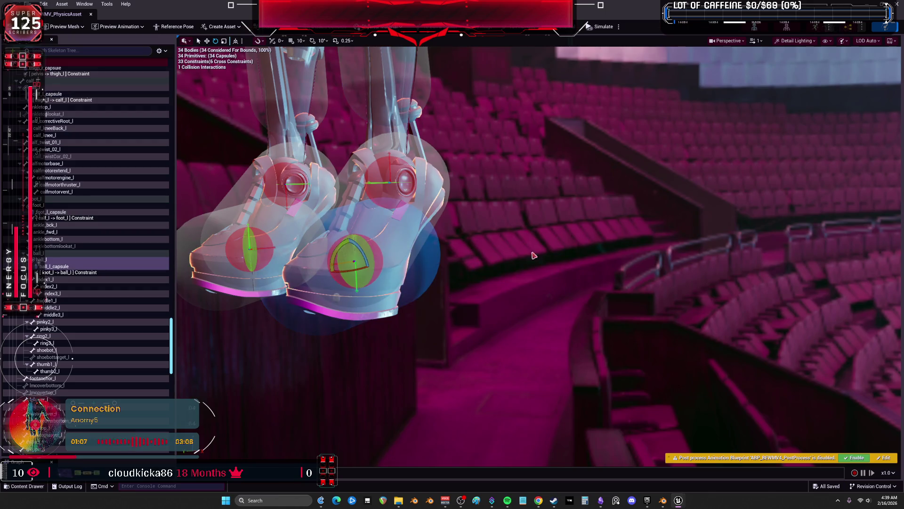
left_click(442, 183)
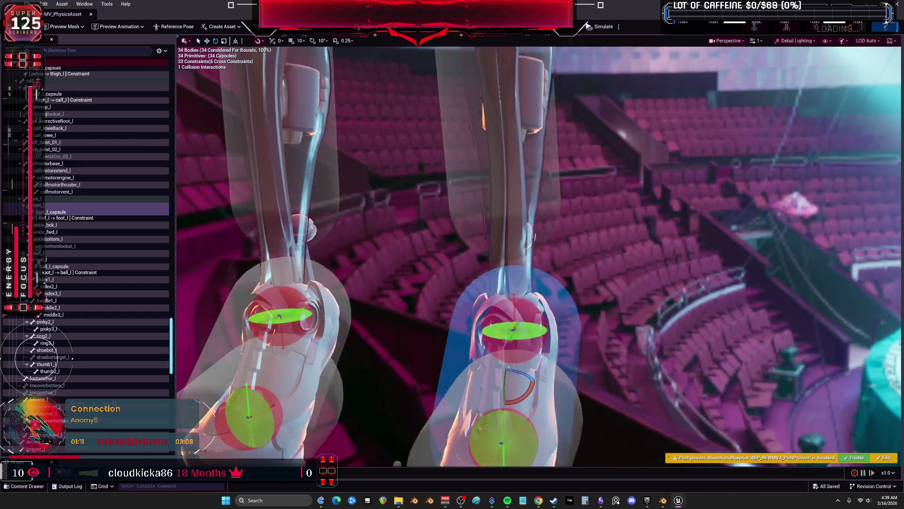
left_click(536, 205)
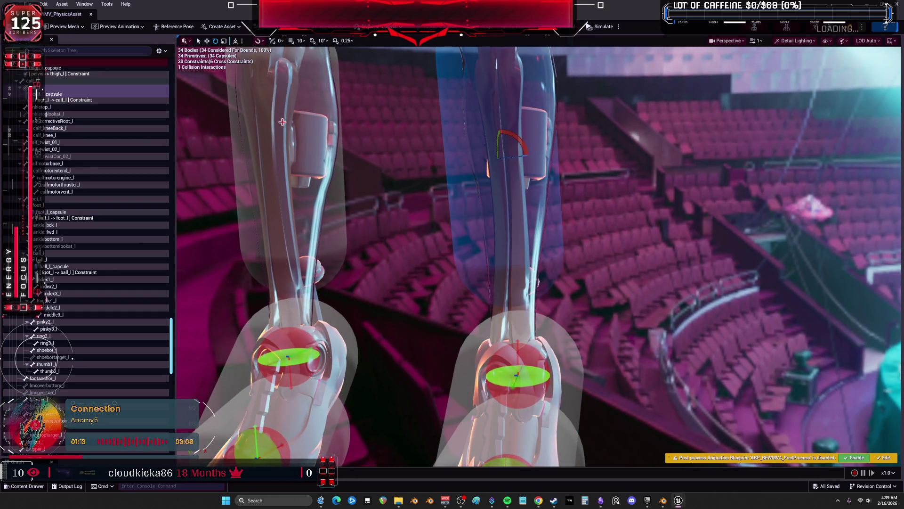
scroll(541, 206, "down", 5)
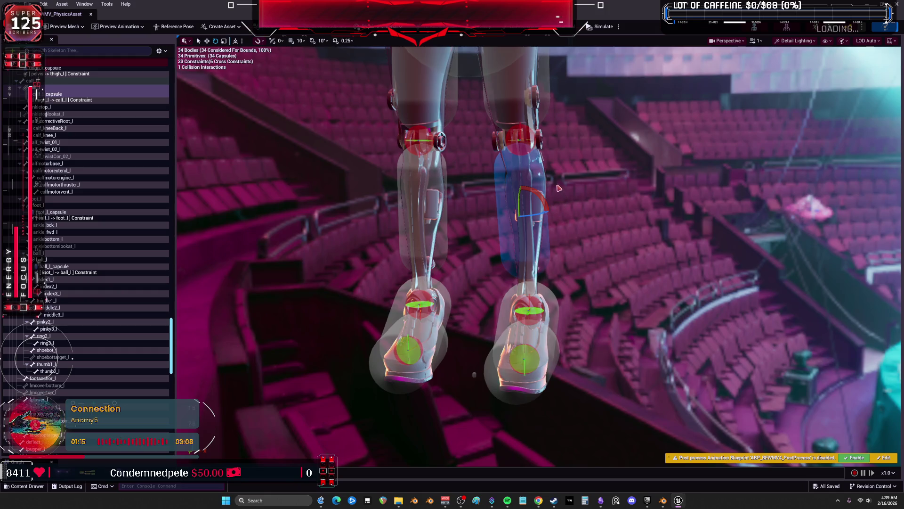
left_click(523, 78)
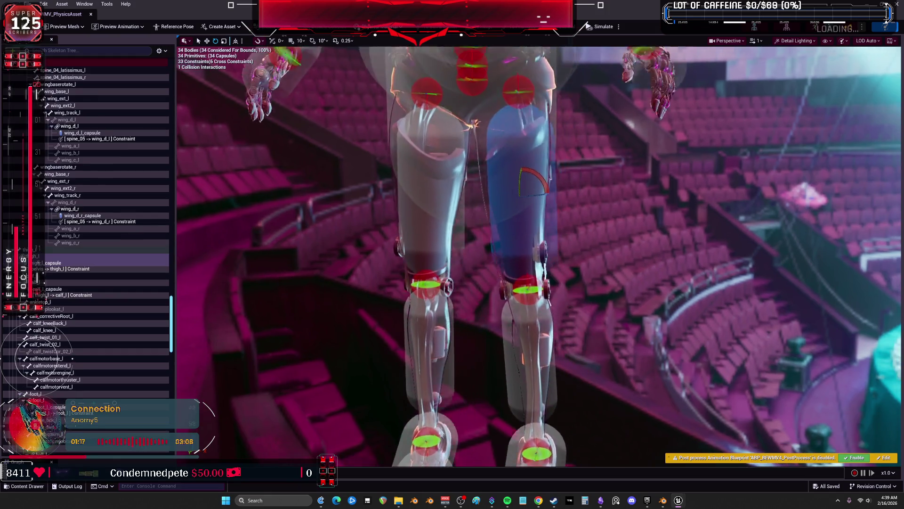
Select the spine_01 body, switch to scale mode, and restore the side panels
mouse_move(539, 235)
left_mouse_down()
mouse_move(539, 155)
mouse_move(517, 227)
mouse_move(516, 202)
mouse_move(517, 264)
mouse_move(516, 189)
left_mouse_up()
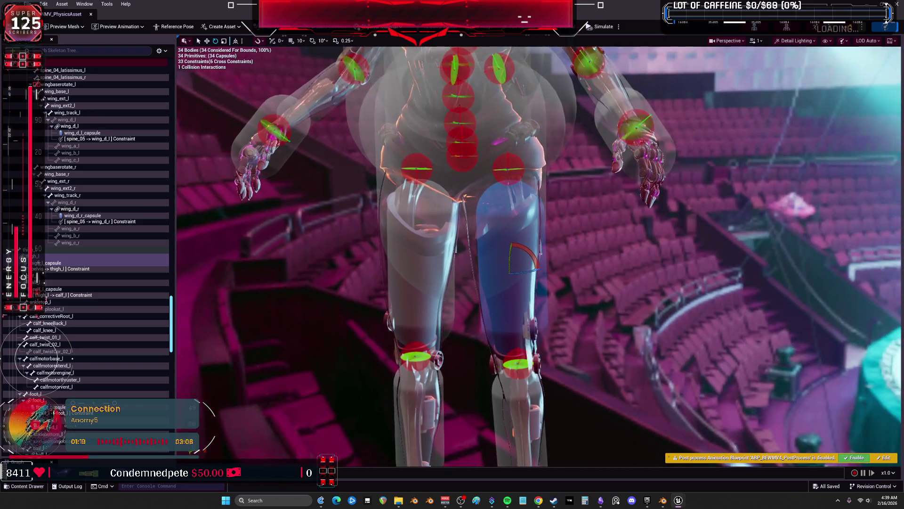
scroll(111, 215, "up", 10)
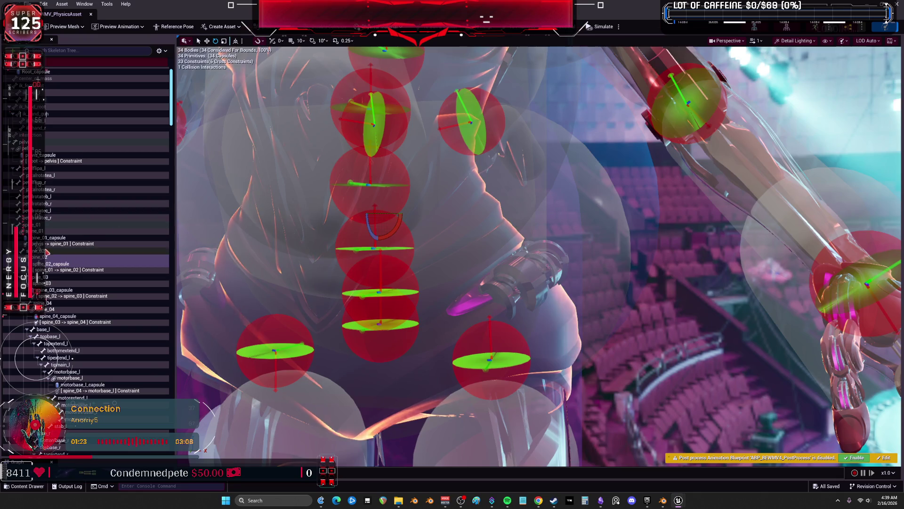
left_click(108, 244)
left_click(52, 230)
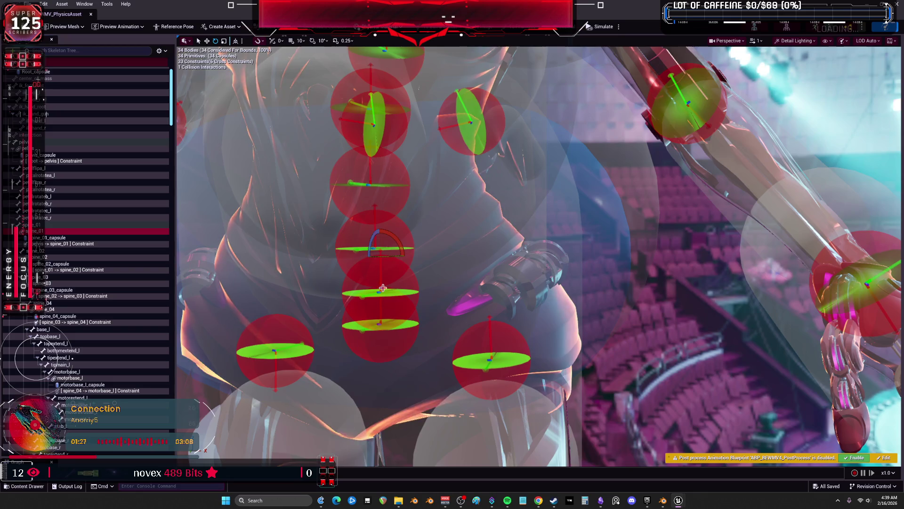
key("r")
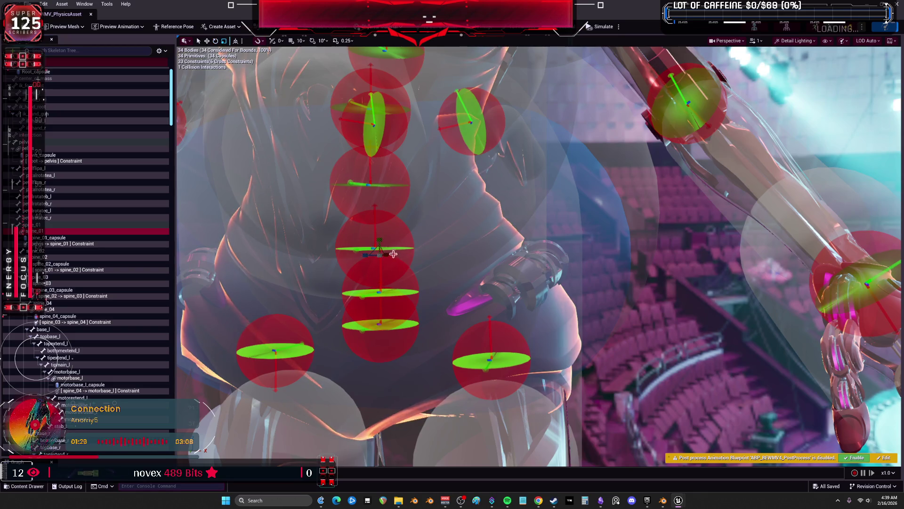
key("ctrl+space")
key("ctrl+space")
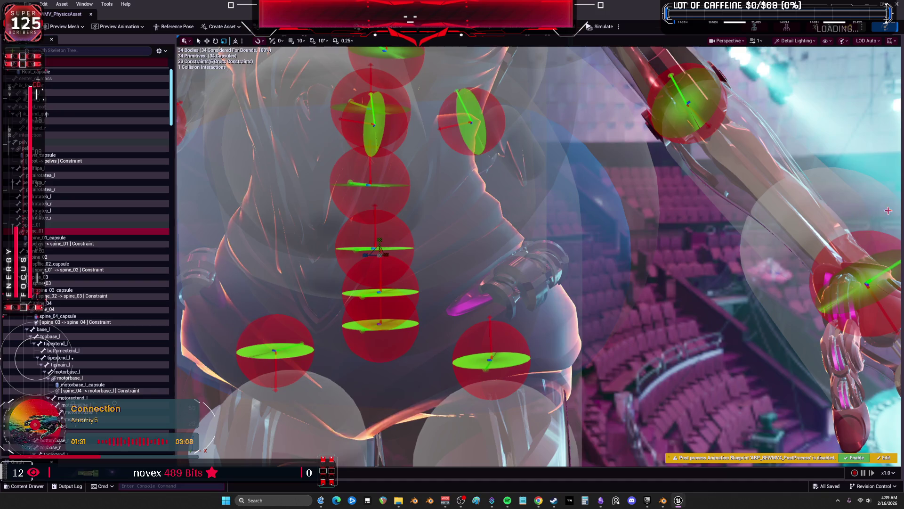
left_click(900, 213)
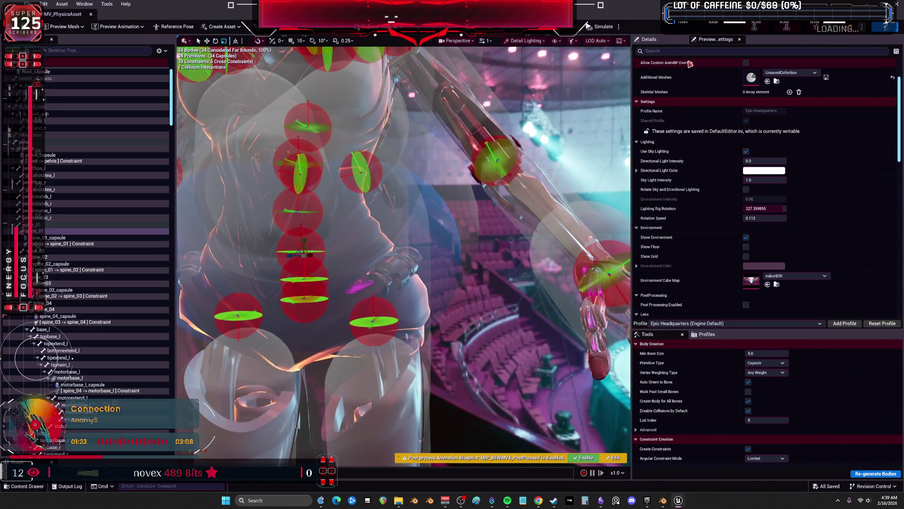
Reduce the spine_01 capsule's radius to about 13.22 under Primitives > Capsules > Index [0]
left_click(653, 42)
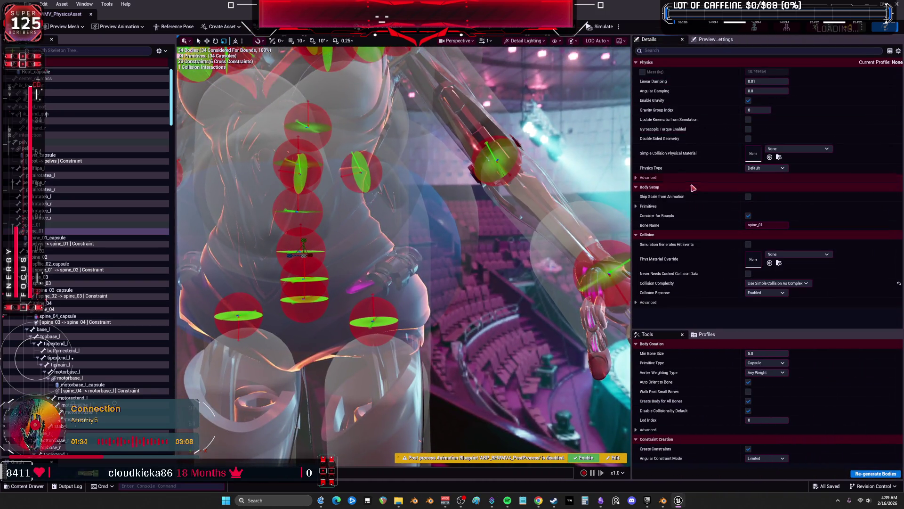
left_click(635, 207)
left_click(641, 234)
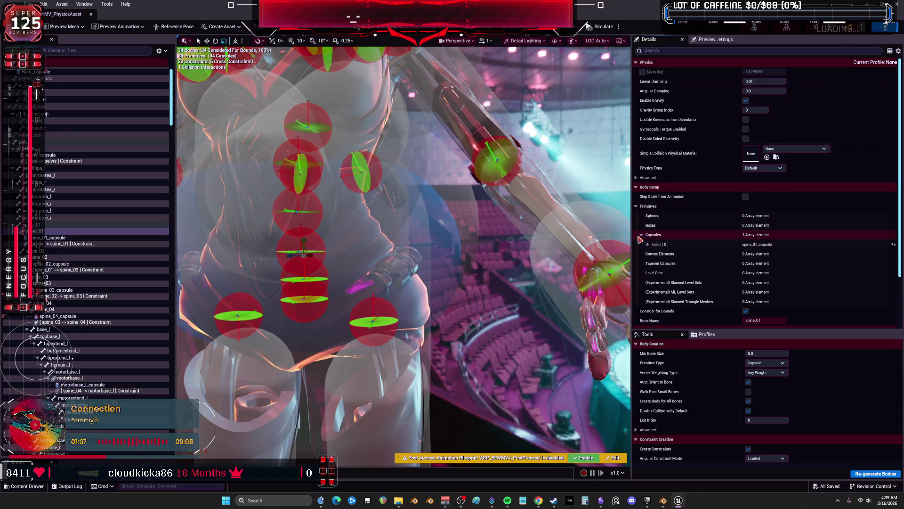
left_click(649, 244)
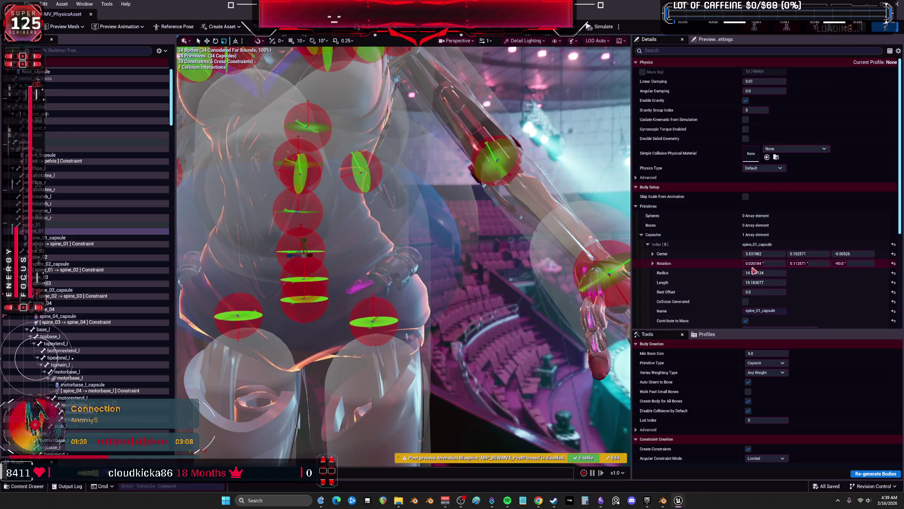
mouse_move(762, 273)
left_mouse_down()
mouse_move(711, 271)
mouse_move(736, 278)
mouse_move(727, 278)
left_mouse_up()
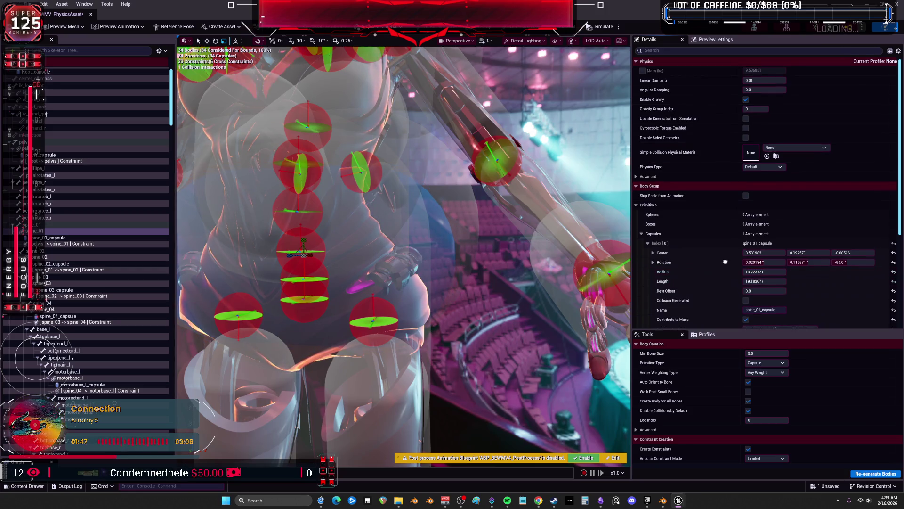
scroll(726, 259, "down", 1)
scroll(725, 258, "down", 1)
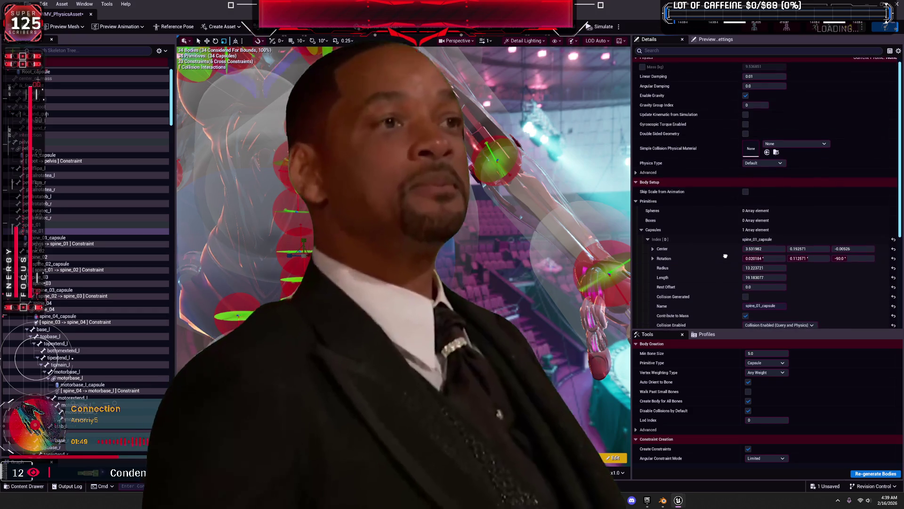
scroll(725, 255, "down", 1)
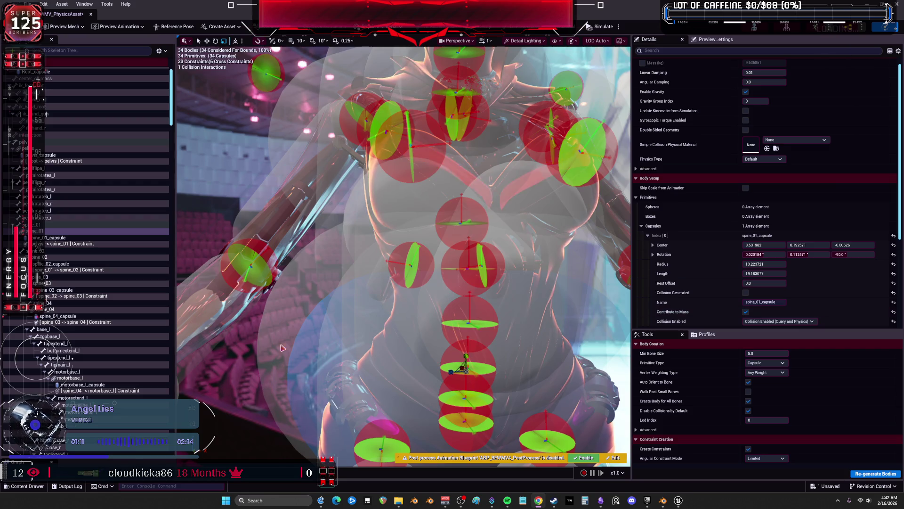
Frame the robot, save the physics asset with Ctrl+S, and orbit around it
key("f")
key("ctrl+s")
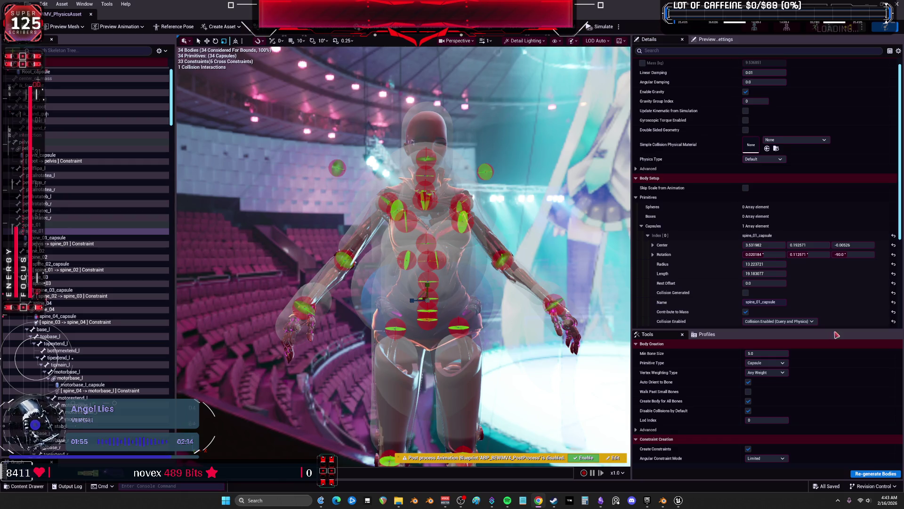
left_click_drag(441, 306, 437, 305)
Add a sphere body to ball_l and delete its old ball_l_capsule
left_click(437, 281)
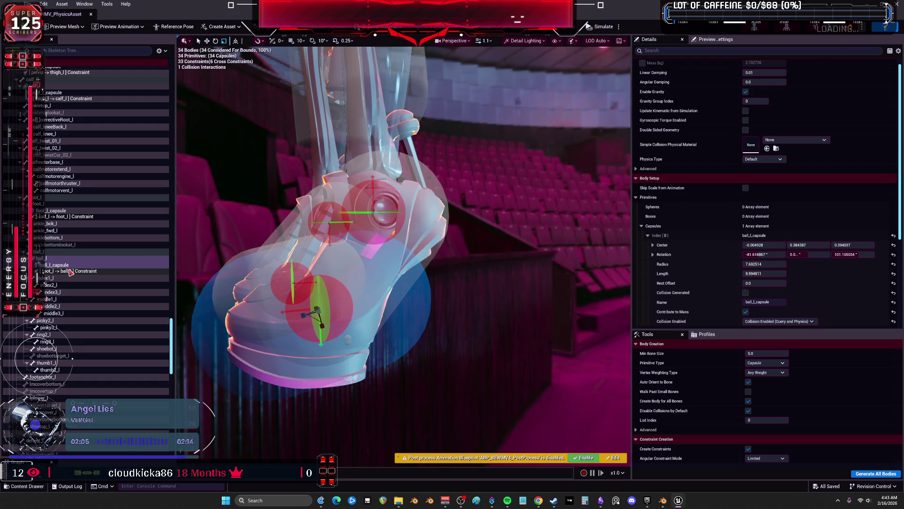
right_click(53, 264)
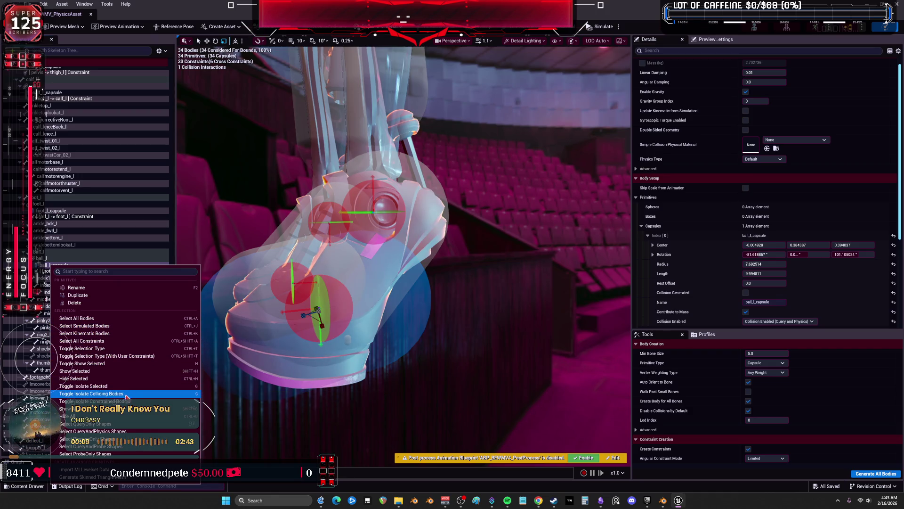
left_click(42, 259)
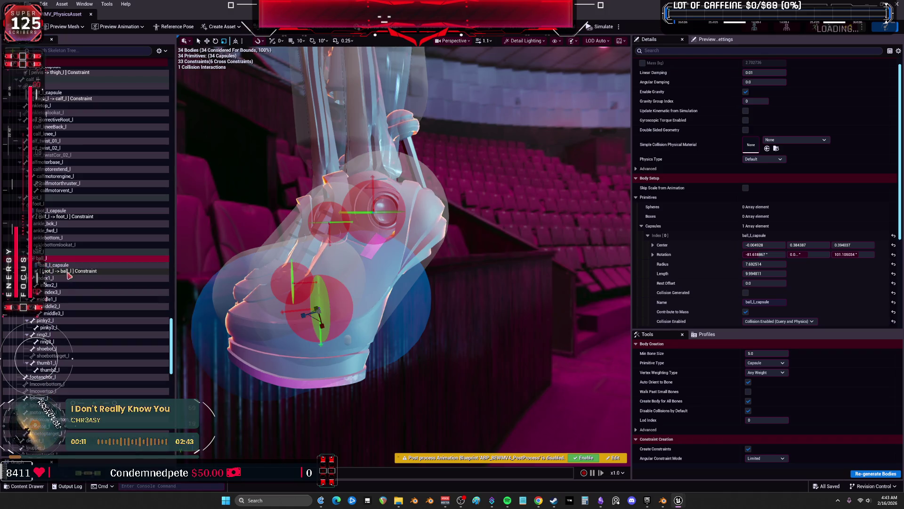
left_click(47, 271)
left_click(46, 259)
right_click(46, 261)
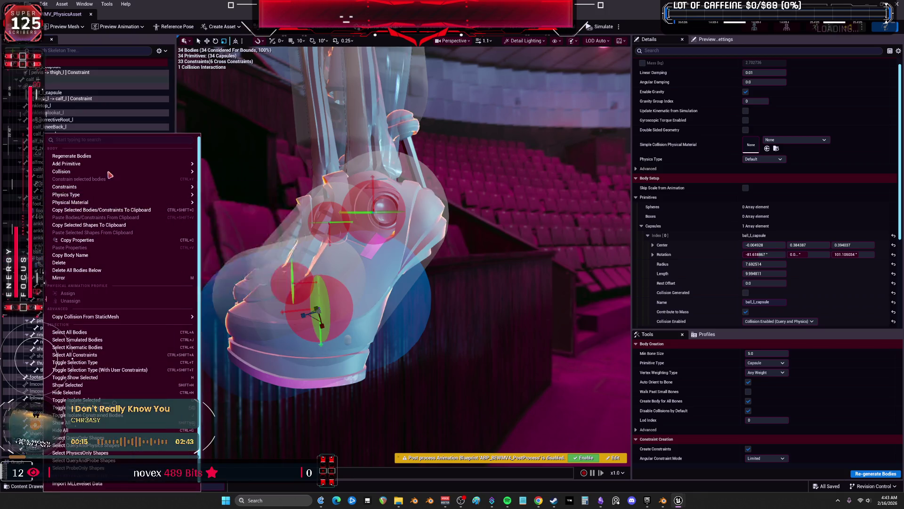
mouse_move(109, 165)
left_click(263, 181)
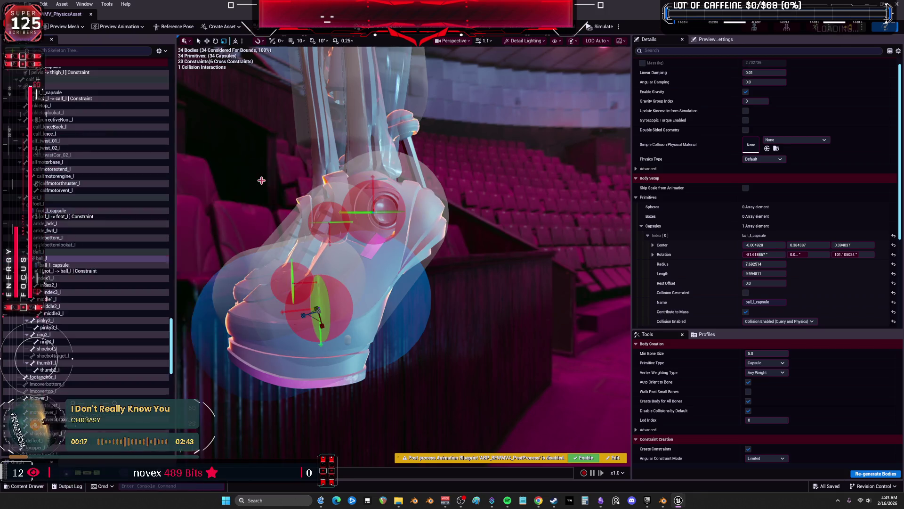
left_click(66, 272)
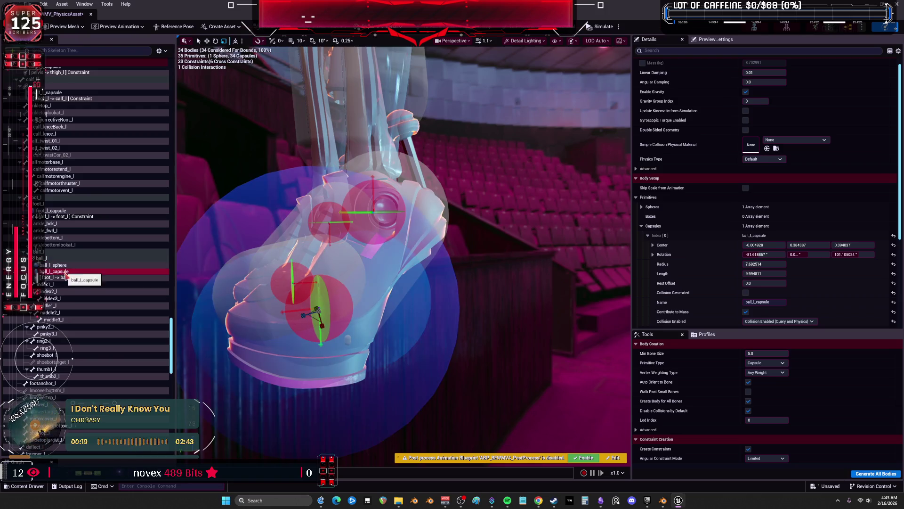
key("Delete")
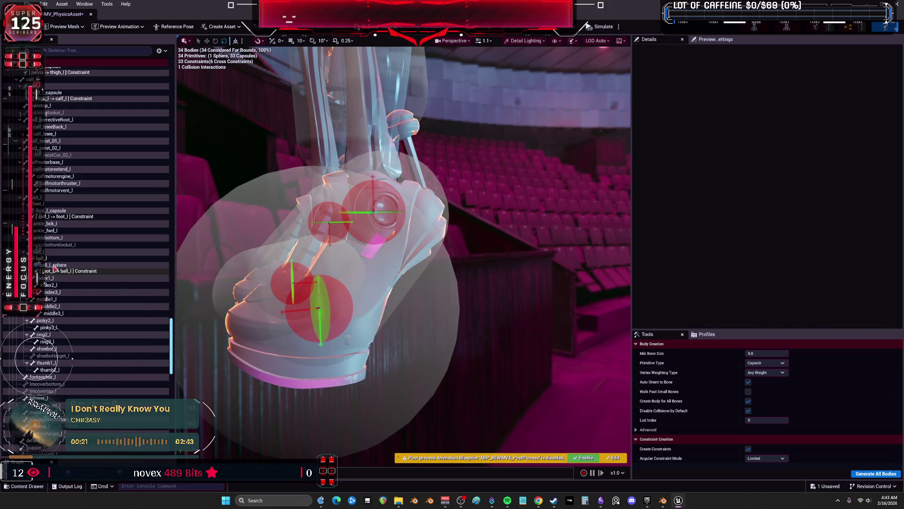
Add a sphere body to foot_l and delete the left foot's capsule
right_click(56, 210)
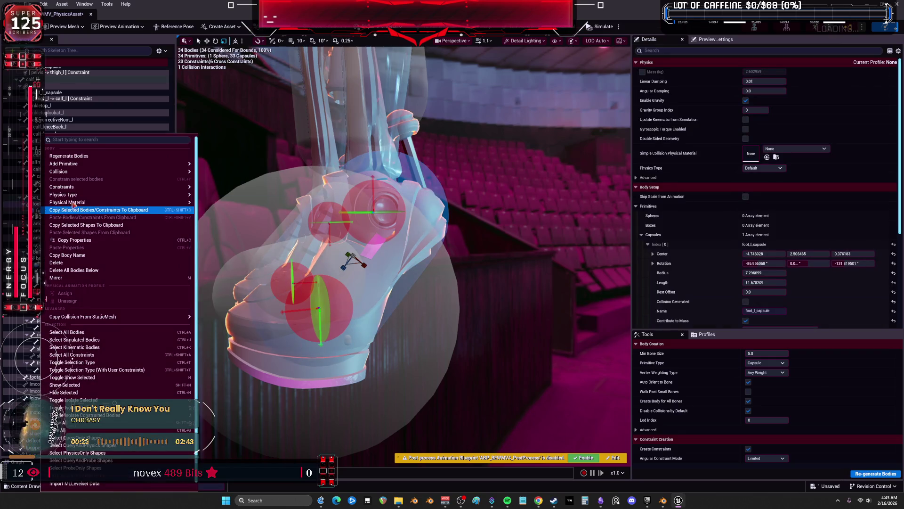
mouse_move(96, 188)
mouse_move(118, 164)
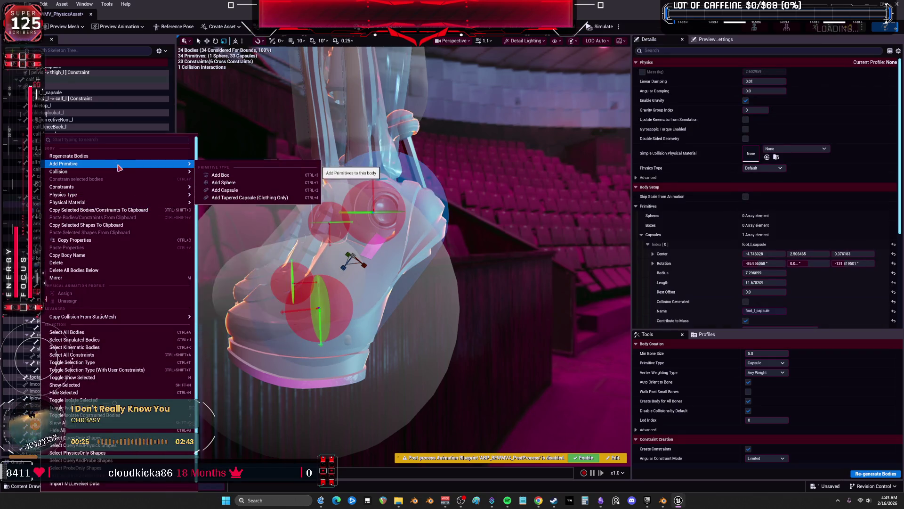
left_click(242, 185)
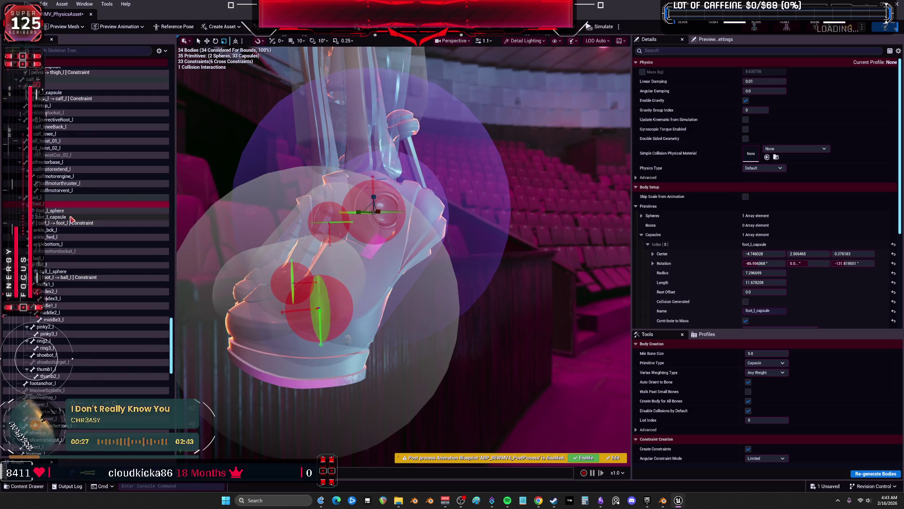
key("Delete")
scroll(381, 291, "down", 5)
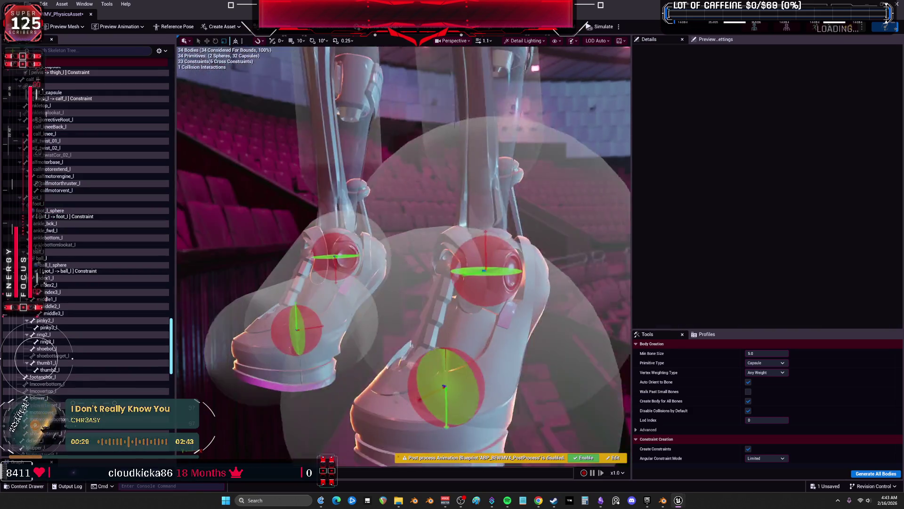
Give foot_r a sphere body and delete its old capsule
left_click_drag(381, 291, 347, 274)
scroll(89, 293, "down", 10)
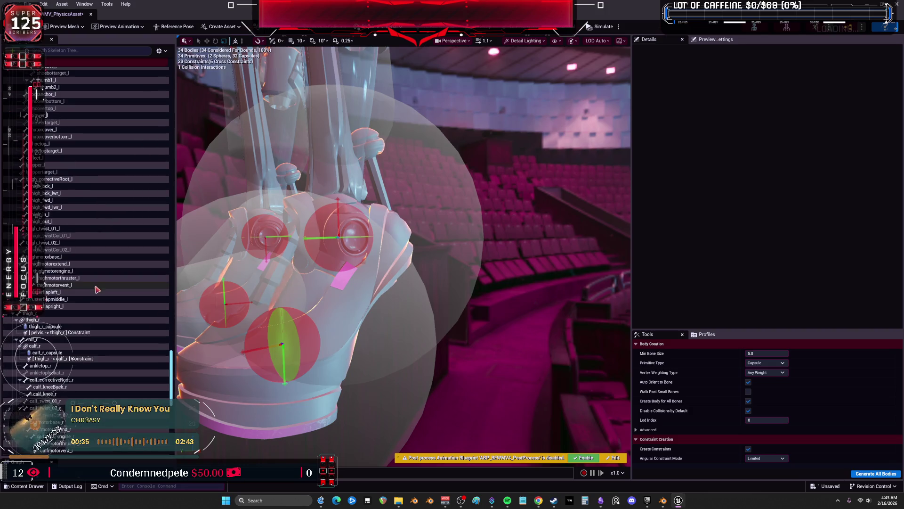
scroll(51, 332, "down", 7)
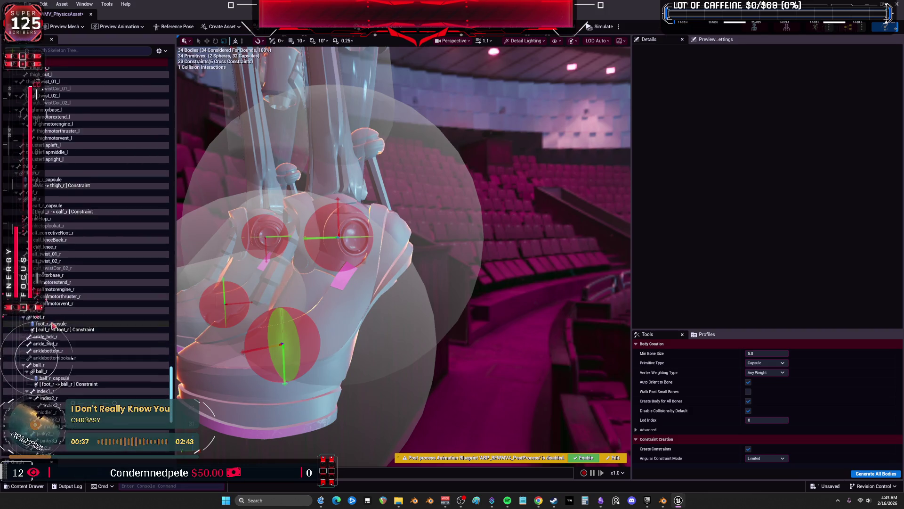
left_click(42, 268)
right_click(41, 267)
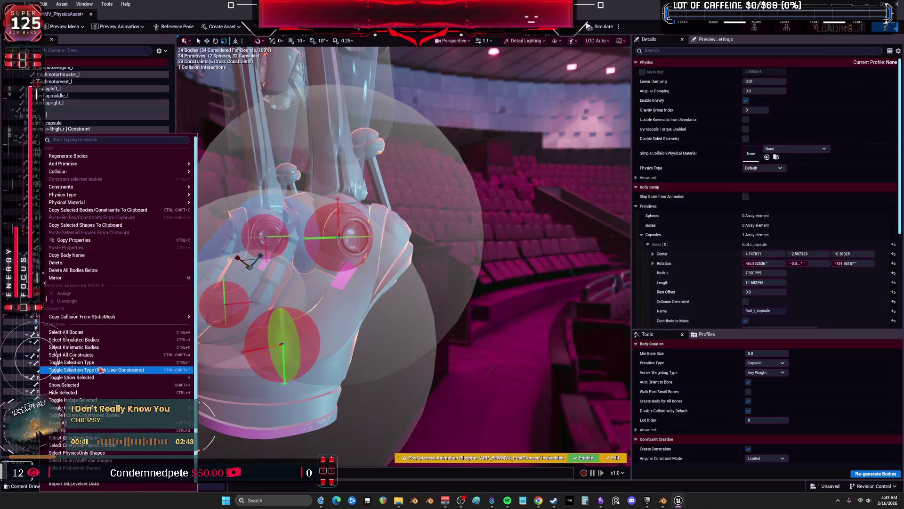
mouse_move(122, 163)
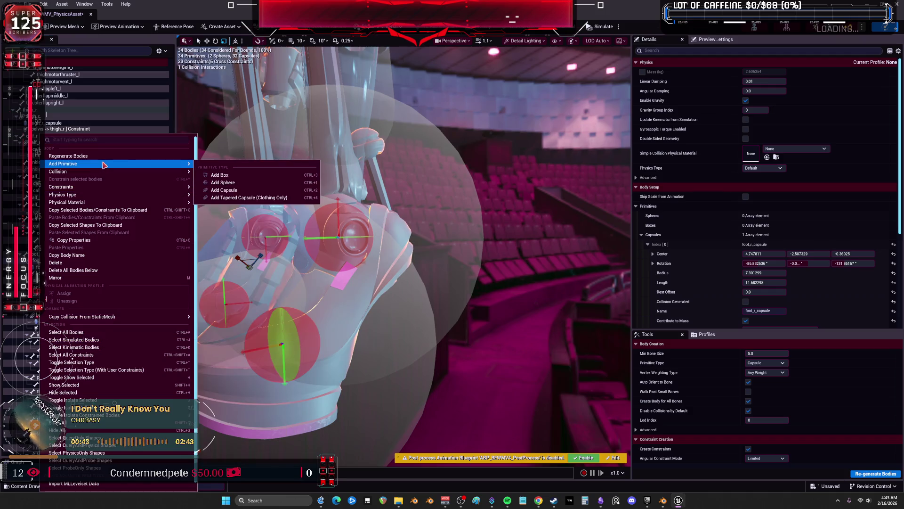
left_click(253, 184)
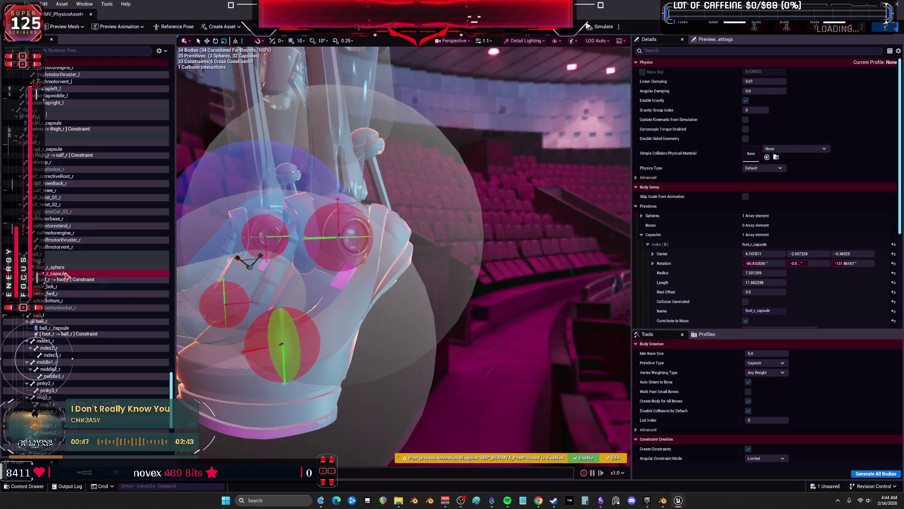
key("Delete")
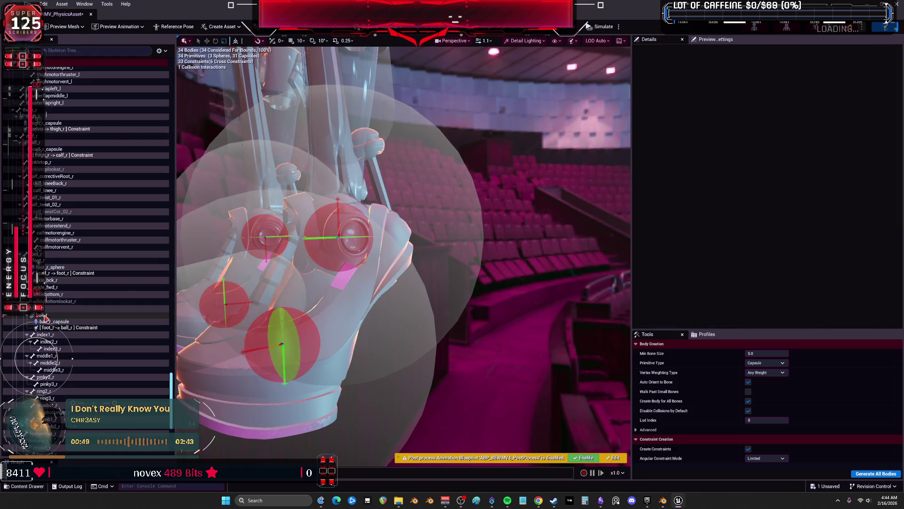
Give ball_r a sphere body and delete its capsule
left_click(42, 315)
key("ctrl+v")
left_click(64, 328)
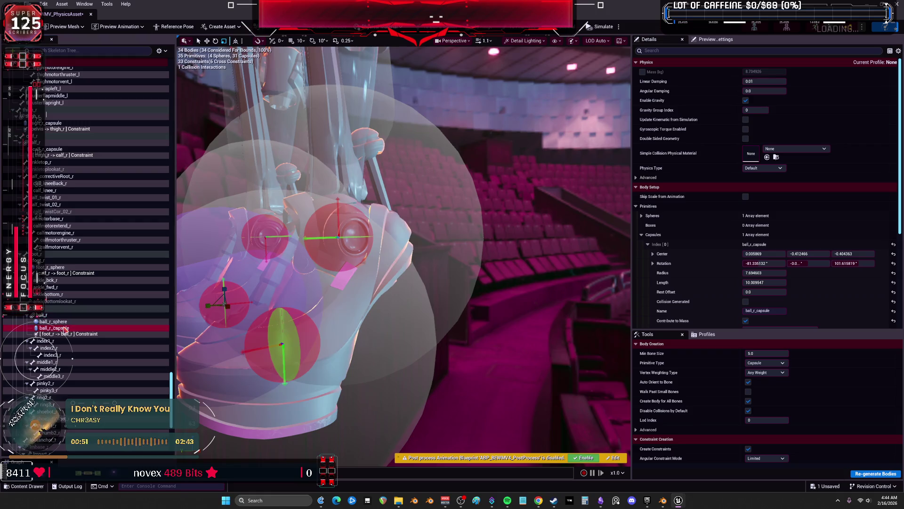
key("Delete")
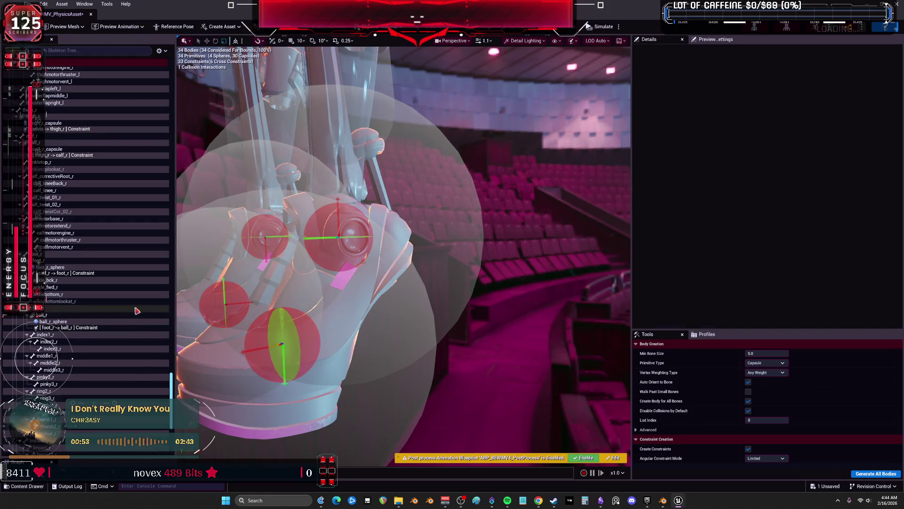
mouse_move(426, 348)
left_mouse_down()
mouse_move(367, 329)
mouse_move(459, 356)
left_mouse_up()
Adjust the ball_l sphere's Radius in Details, trying 5, 8 and 5 before settling on 6
left_click(432, 320)
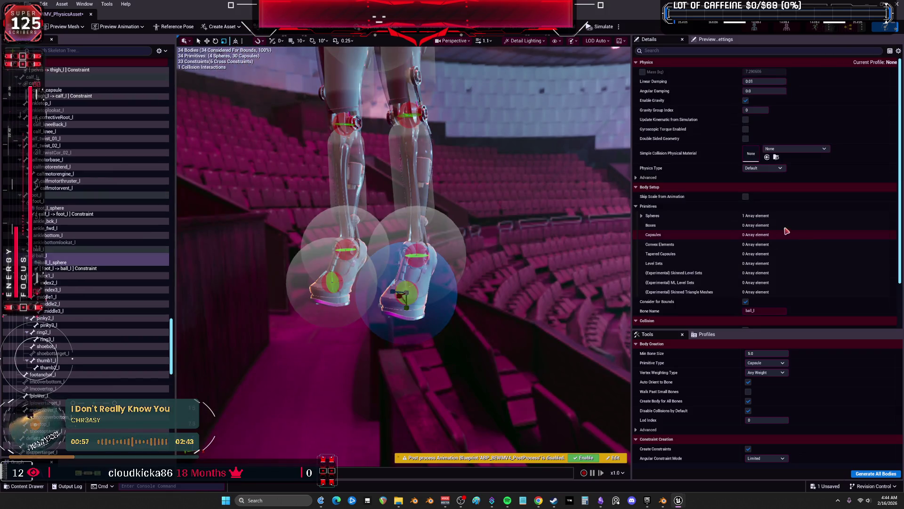
left_click(641, 216)
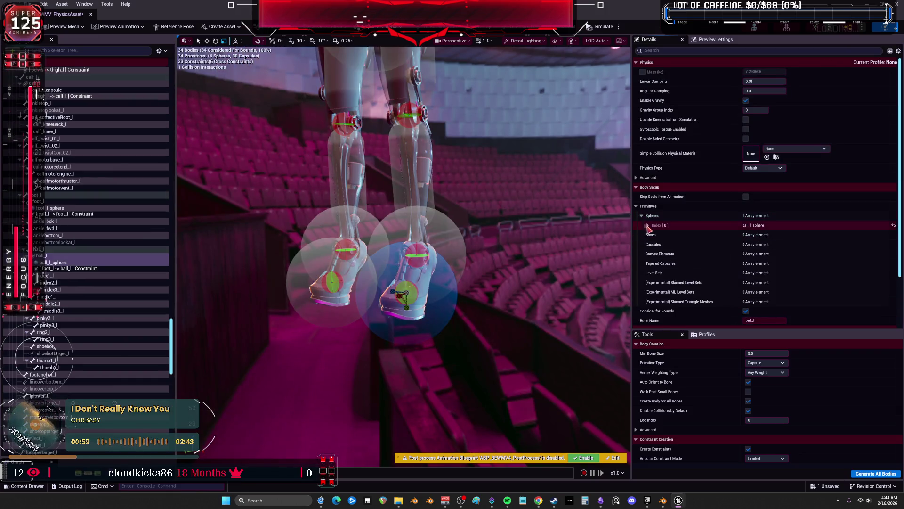
left_click(647, 225)
left_click(770, 243)
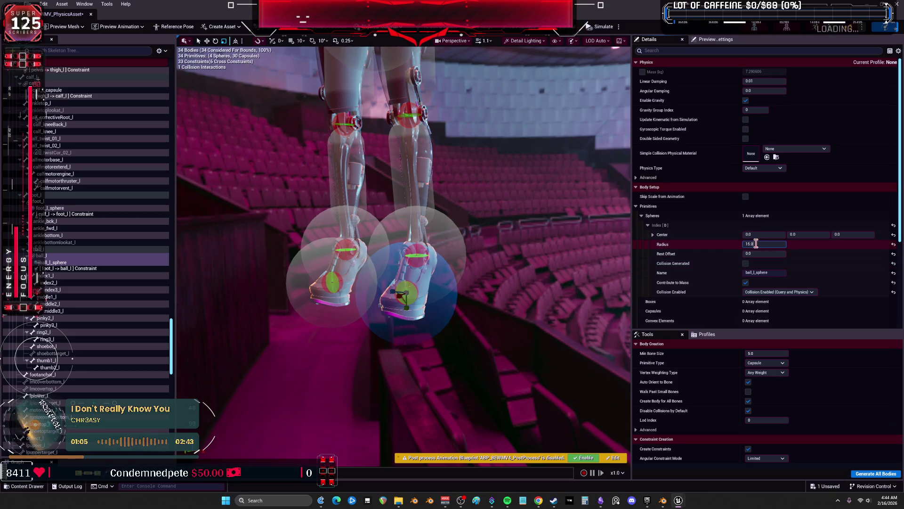
type("5")
key("Return")
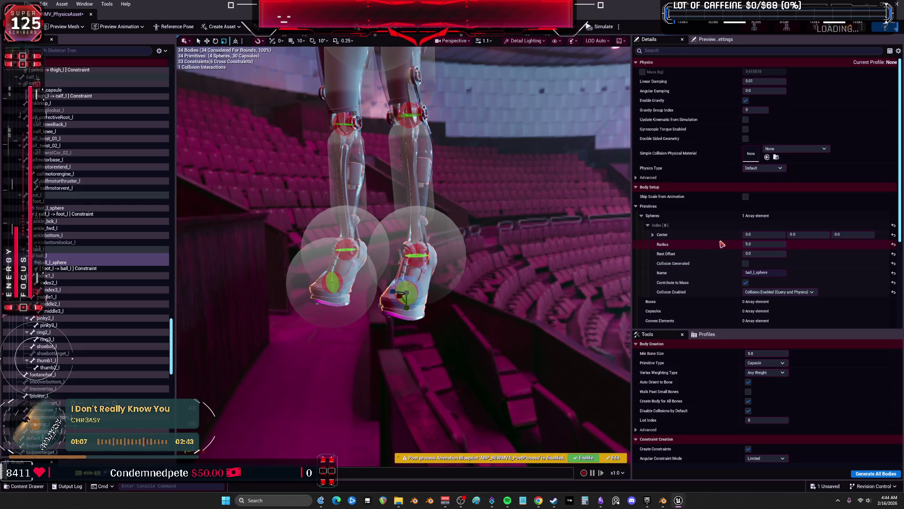
scroll(526, 307, "up", 5)
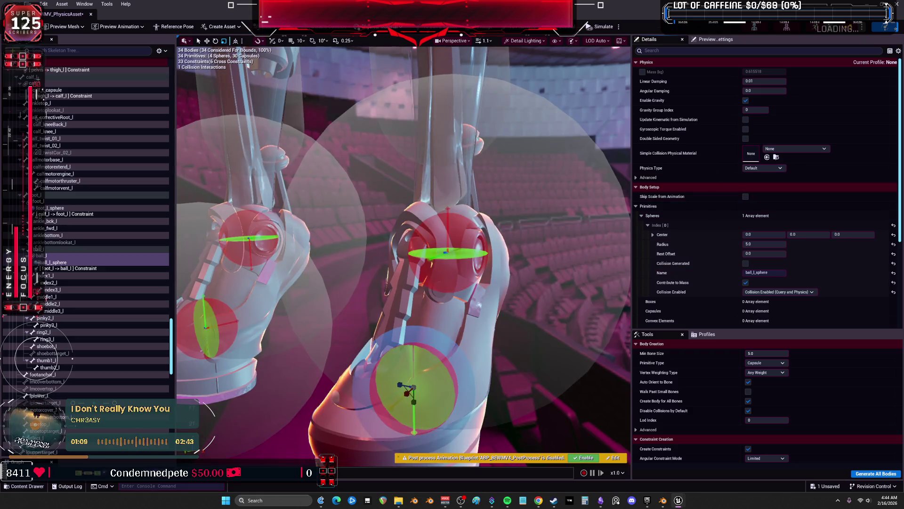
scroll(526, 307, "up", 5)
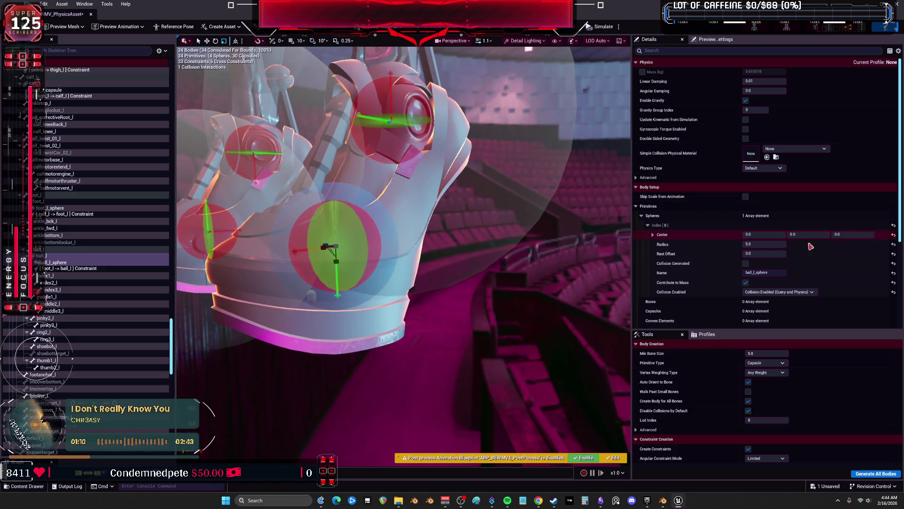
left_click(783, 244)
type("8")
key("Return")
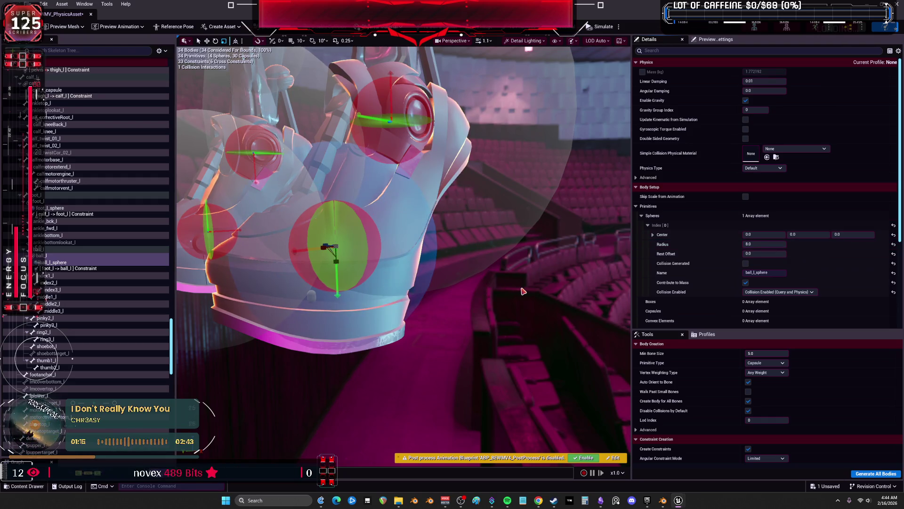
left_click(759, 244)
type("5")
key("Return")
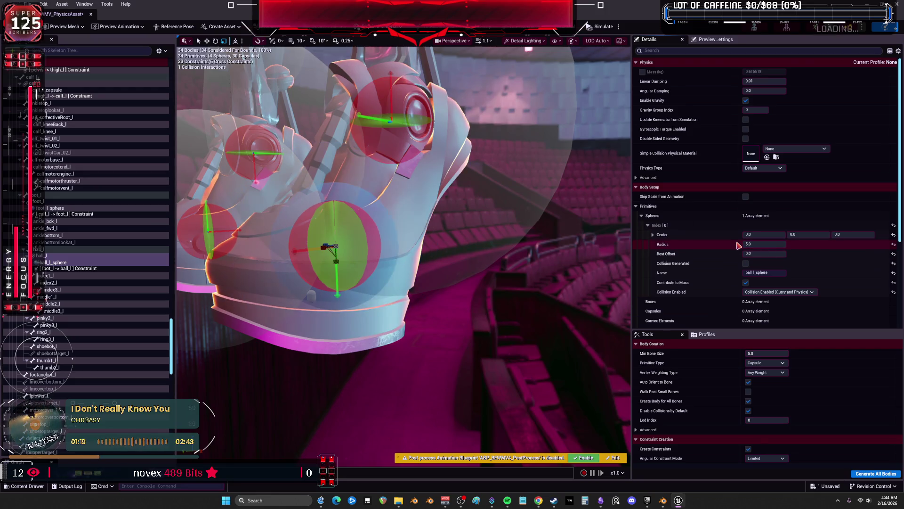
left_click(767, 243)
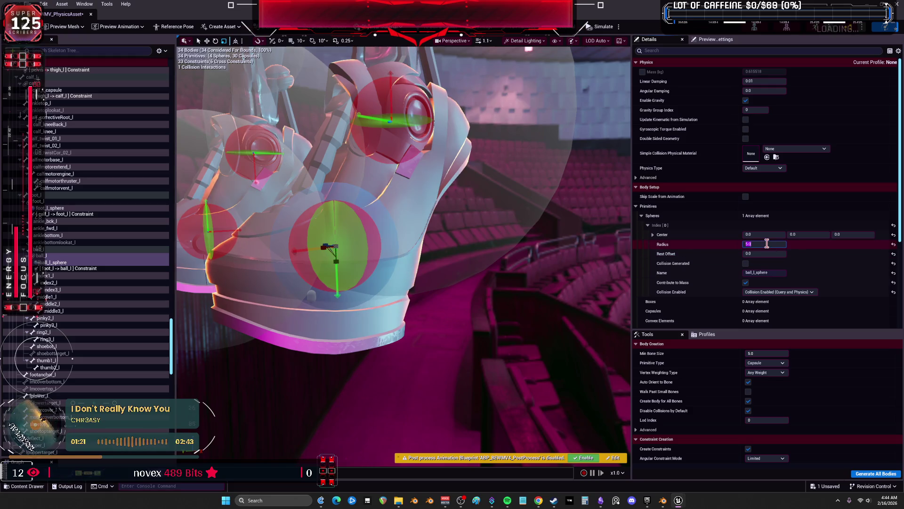
type("6")
key("Return")
mouse_move(511, 313)
left_mouse_down()
mouse_move(490, 302)
mouse_move(519, 292)
mouse_move(499, 306)
mouse_move(480, 296)
mouse_move(466, 311)
mouse_move(448, 292)
mouse_move(520, 327)
left_mouse_up()
Nudge ball_l_sphere along X, delete foot_l_sphere, and scale foot_l_capsule down
left_click_drag(457, 248, 427, 250)
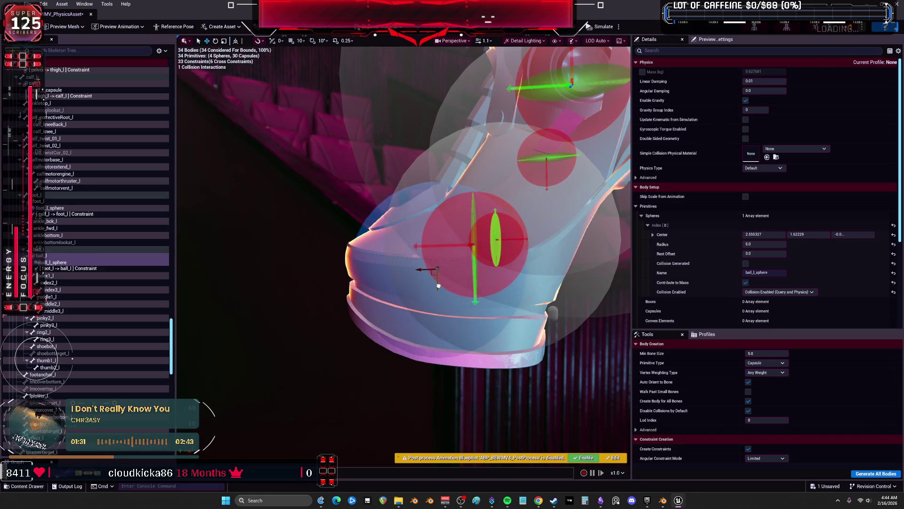
mouse_move(437, 284)
left_mouse_down()
mouse_move(405, 263)
mouse_move(424, 273)
mouse_move(414, 282)
mouse_move(382, 280)
mouse_move(471, 269)
mouse_move(517, 280)
mouse_move(464, 277)
mouse_move(505, 282)
mouse_move(478, 284)
left_mouse_up()
left_click(515, 269)
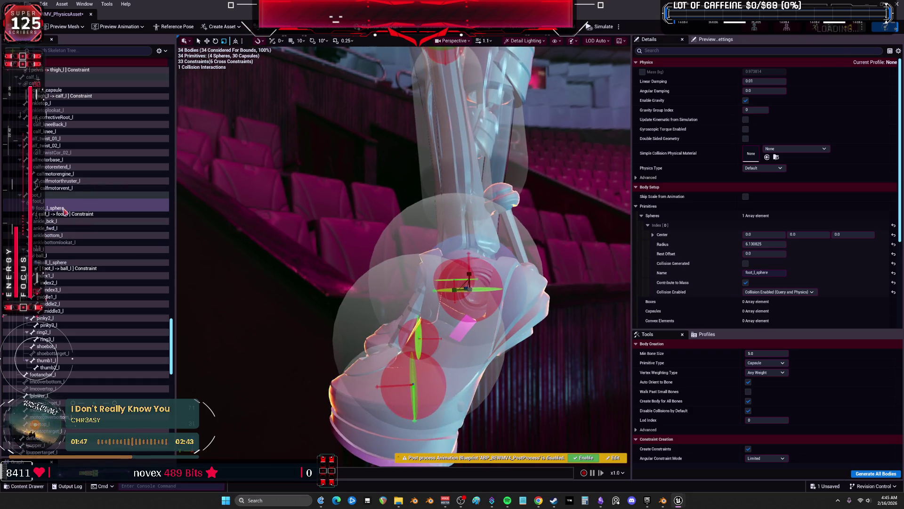
left_click(64, 210)
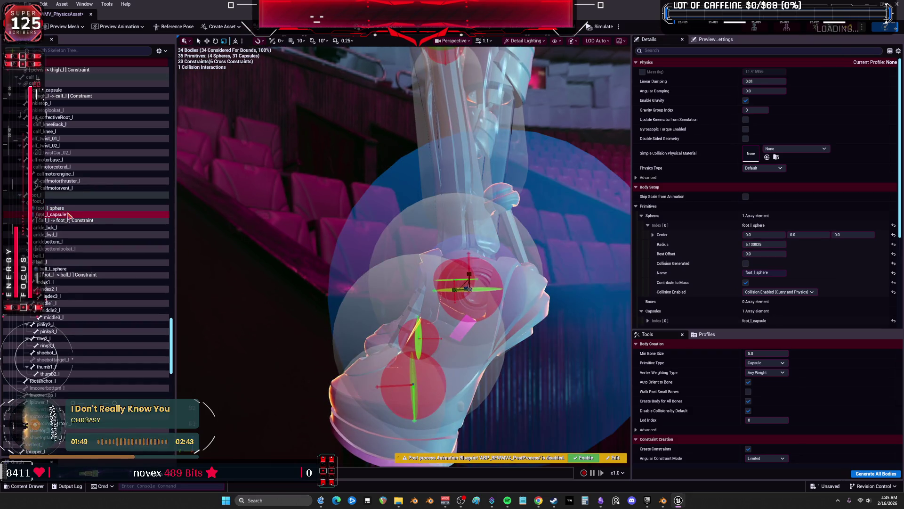
key("Delete")
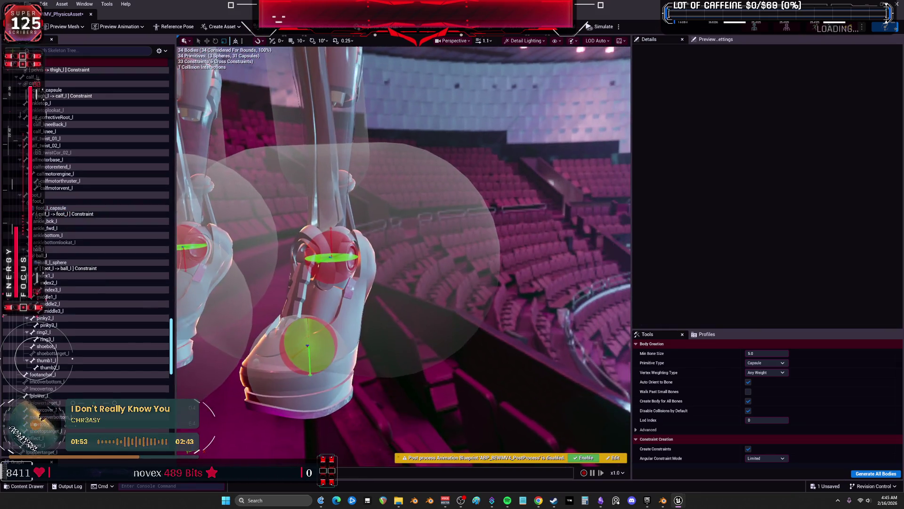
left_click(335, 243)
mouse_move(335, 244)
left_mouse_down()
mouse_move(313, 254)
mouse_move(633, 233)
left_mouse_up()
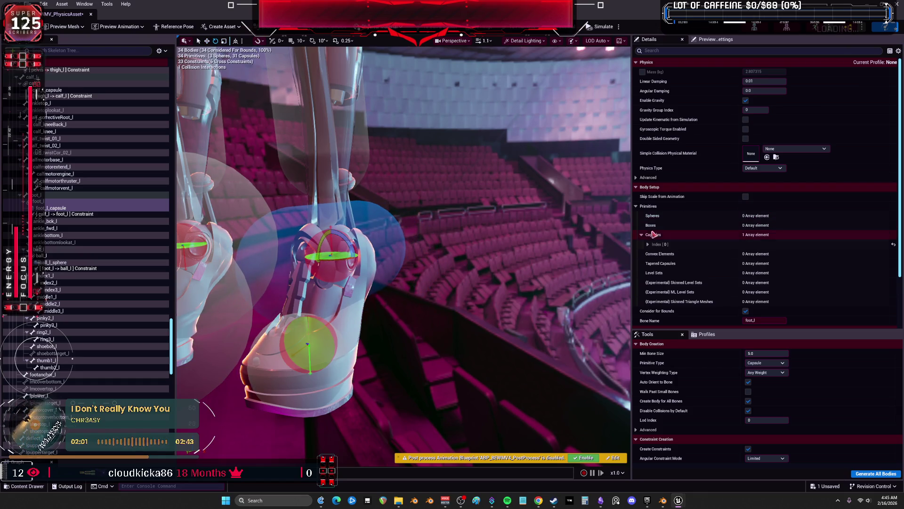
Set the foot_l capsule's X rotation to 90
left_click(647, 244)
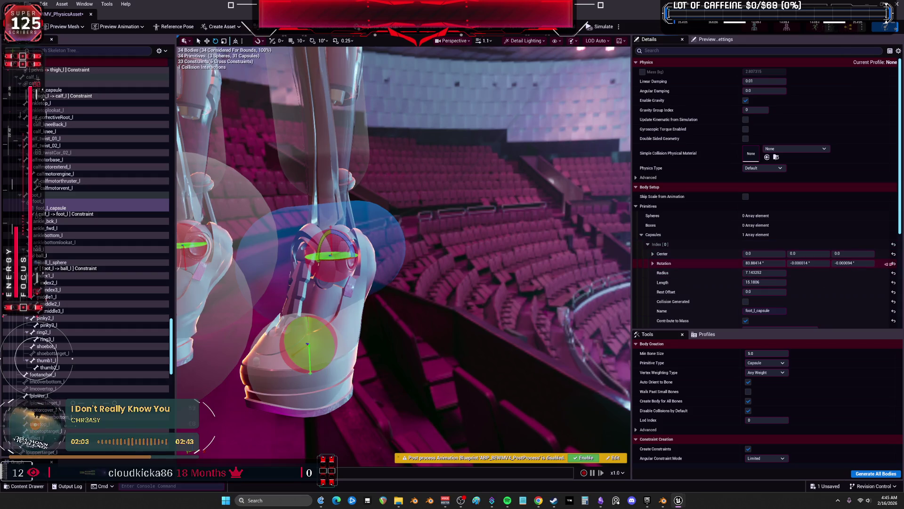
left_click(894, 263)
left_click(763, 262)
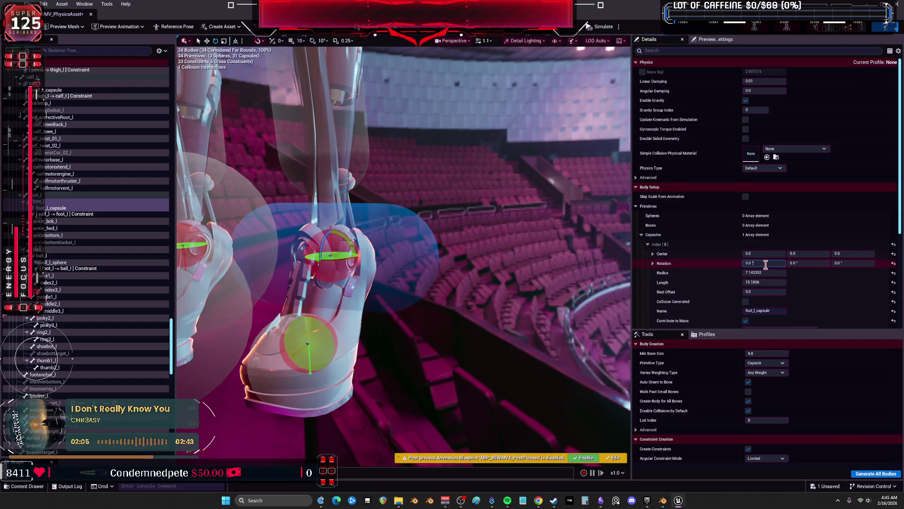
type("90")
key("Return")
left_click_drag(405, 255, 504, 226)
Zero the foot_l capsule's Y and Z rotation and shift it up and left
left_click(808, 262)
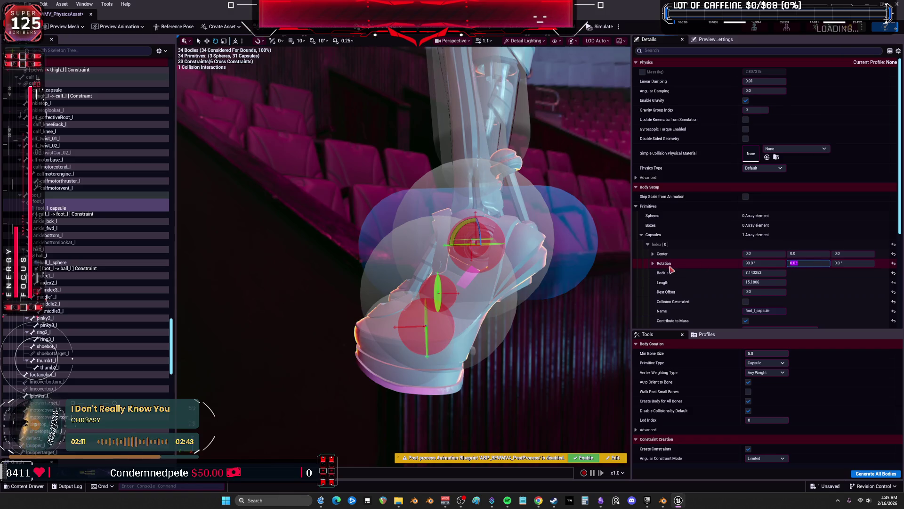
type("20+")
key("ctrl+z")
type("0")
key("Return")
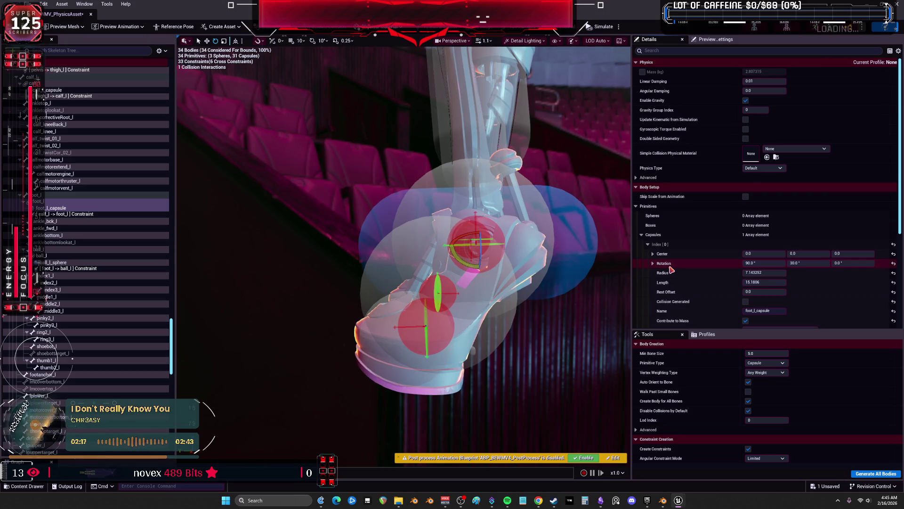
left_click(808, 263)
type("0")
left_click(843, 262)
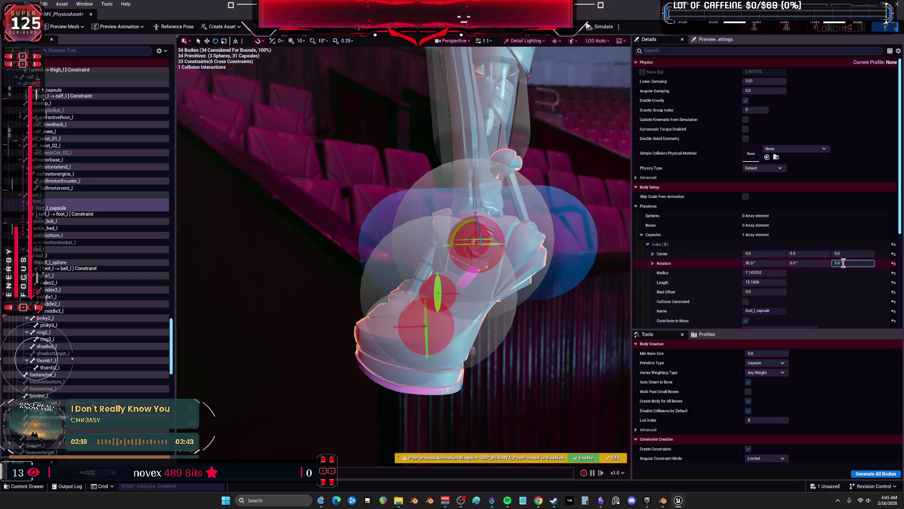
type("30")
key("Return")
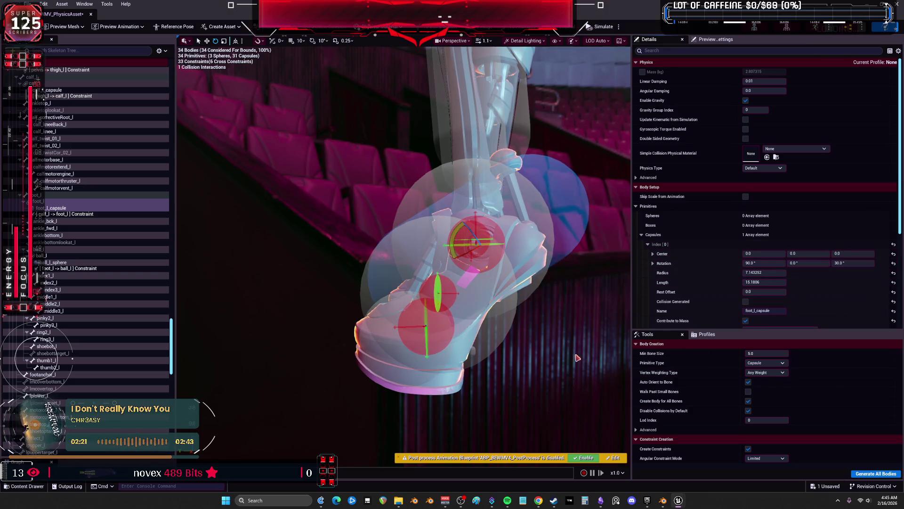
left_click(854, 264)
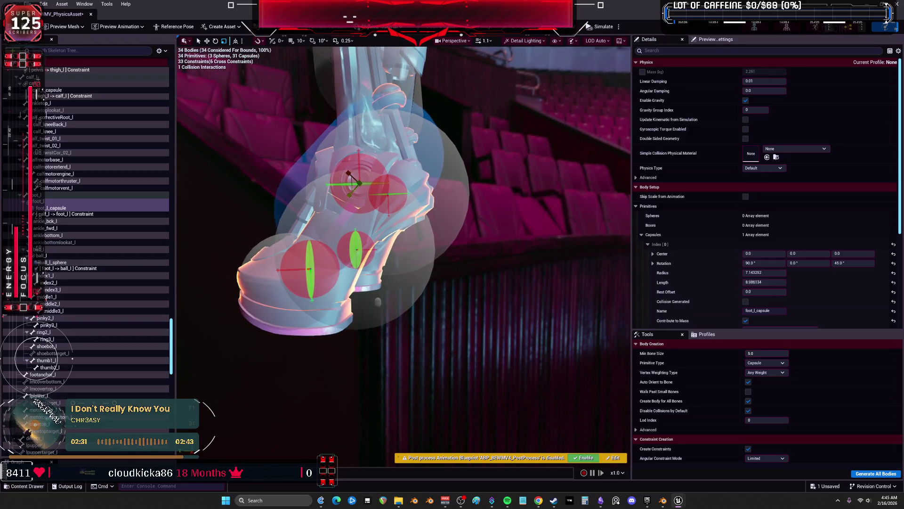
mouse_move(351, 193)
left_mouse_down()
mouse_move(338, 207)
mouse_move(330, 191)
mouse_move(333, 199)
left_mouse_up()
Nudge the foot_l capsule sideways with the translate gizmo
scroll(330, 193, "up", 3)
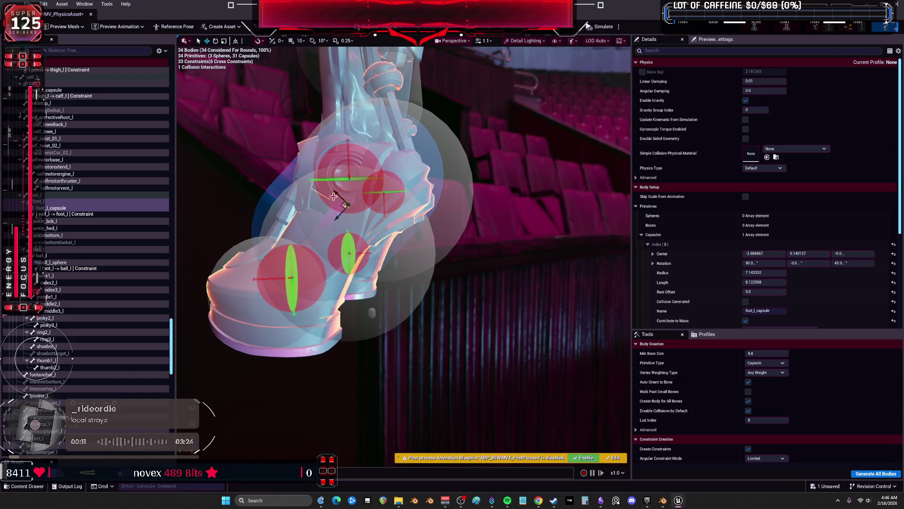
mouse_move(472, 247)
left_mouse_down()
mouse_move(358, 399)
mouse_move(306, 353)
mouse_move(343, 350)
mouse_move(458, 286)
mouse_move(424, 286)
left_mouse_up()
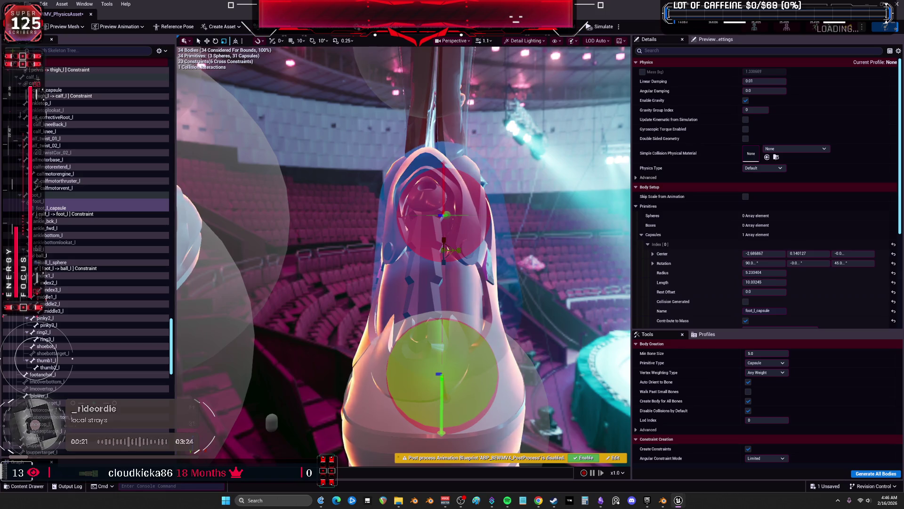
key("w")
mouse_move(461, 253)
left_mouse_down()
mouse_move(542, 260)
mouse_move(461, 271)
mouse_move(424, 250)
mouse_move(542, 266)
left_mouse_up()
Stretch calf_l_capsule vertically to a length of about 27.21
left_click(478, 294)
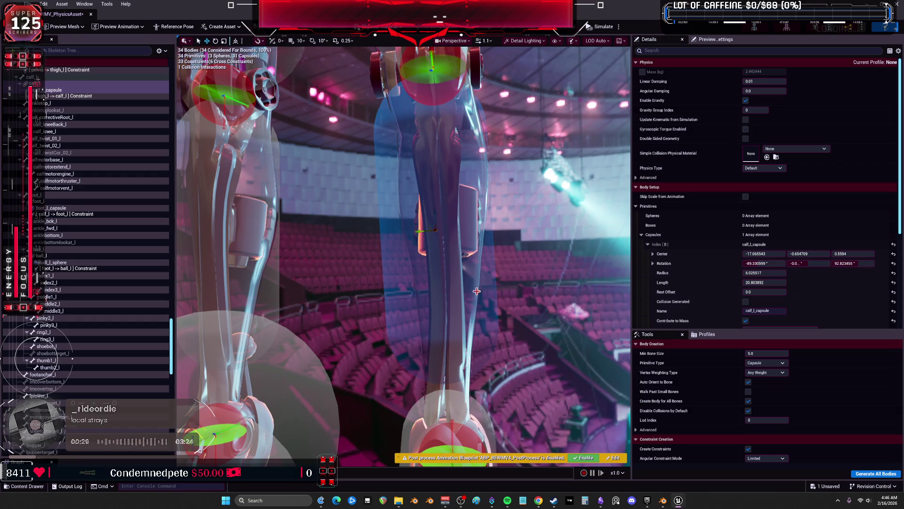
left_click_drag(476, 291, 489, 288)
key("w")
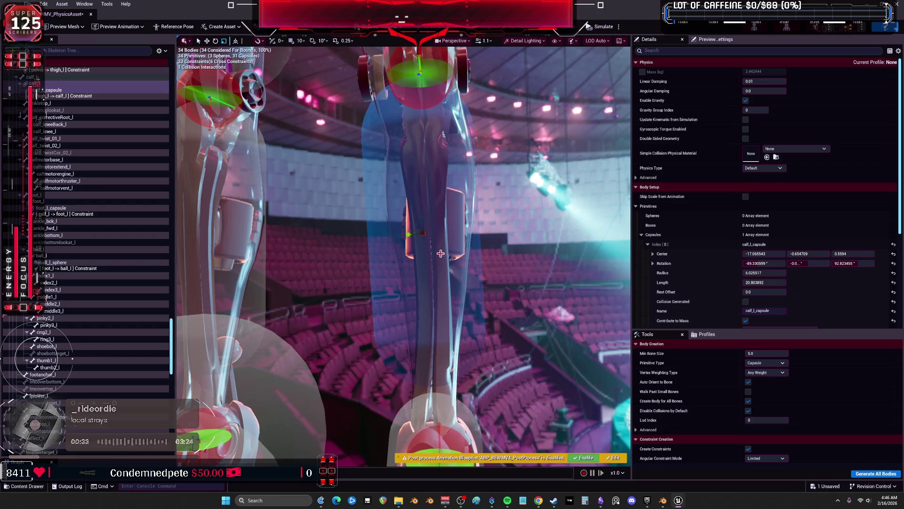
key("f")
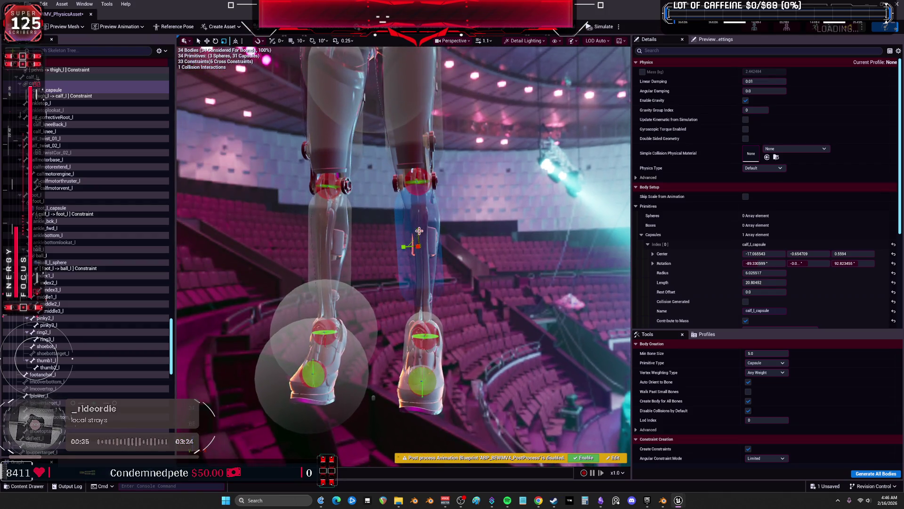
mouse_move(415, 234)
left_mouse_down()
mouse_move(419, 222)
mouse_move(411, 246)
left_mouse_up()
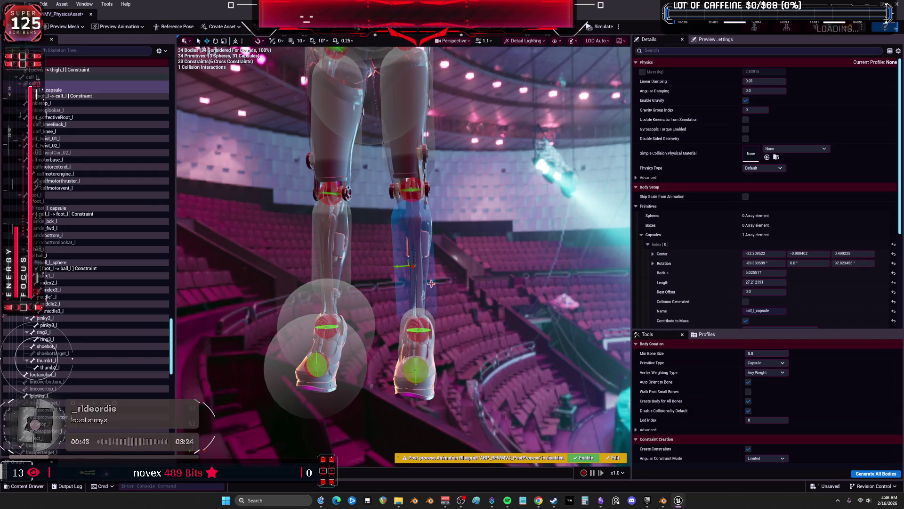
mouse_move(454, 301)
left_mouse_down()
mouse_move(486, 278)
mouse_move(471, 288)
mouse_move(483, 304)
left_mouse_up()
left_click(405, 164)
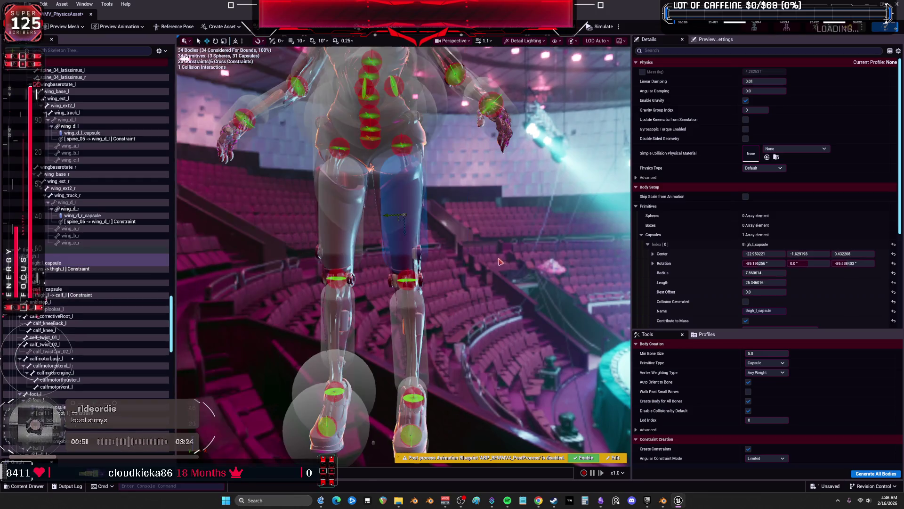
Stretch thigh_l_capsule upward toward the pelvis to a length of about 30.21
scroll(406, 216, "down", 5)
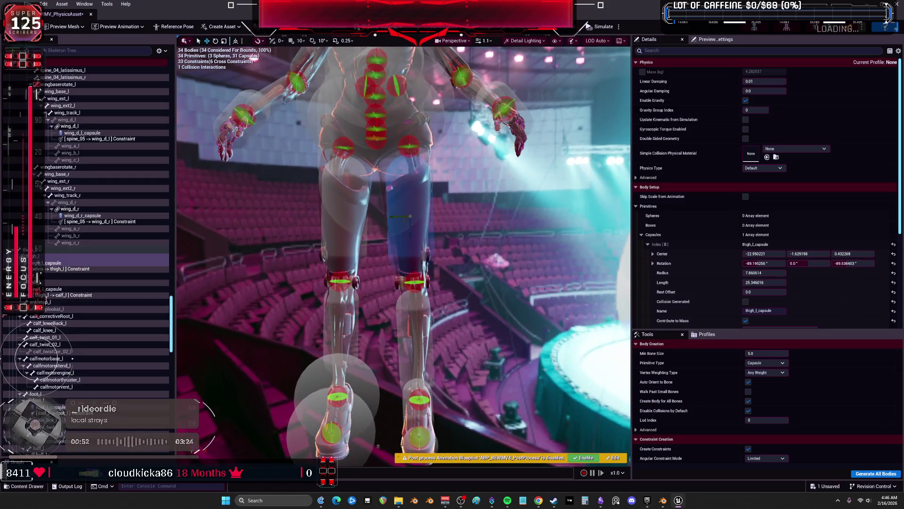
scroll(486, 255, "up", 5)
left_click_drag(489, 266, 489, 226)
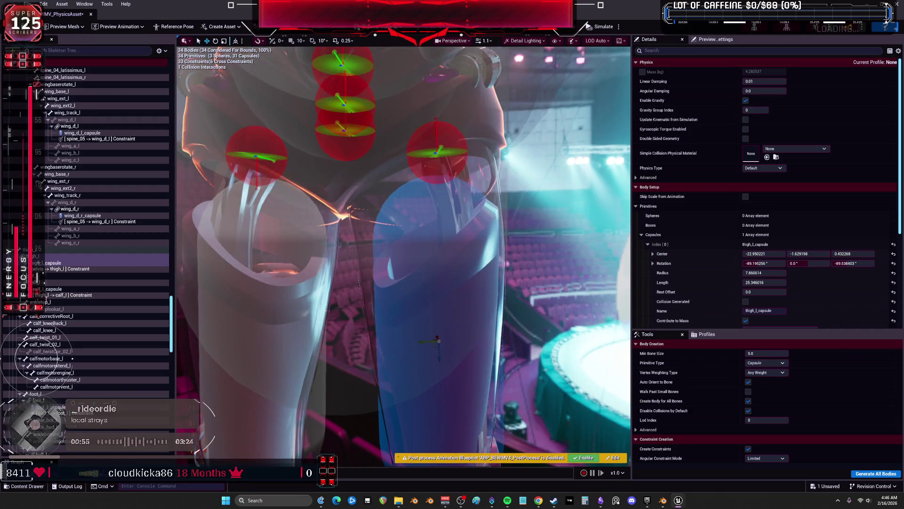
scroll(440, 261, "down", 5)
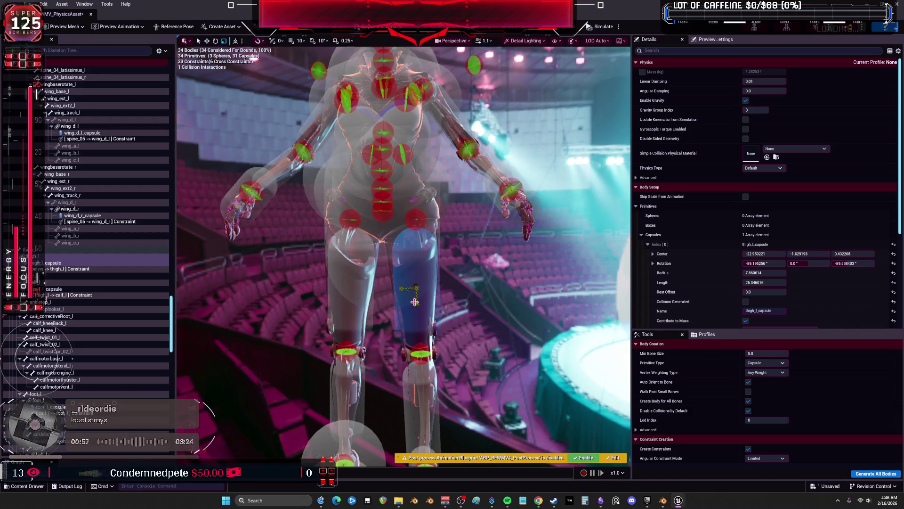
left_click_drag(417, 288, 417, 278)
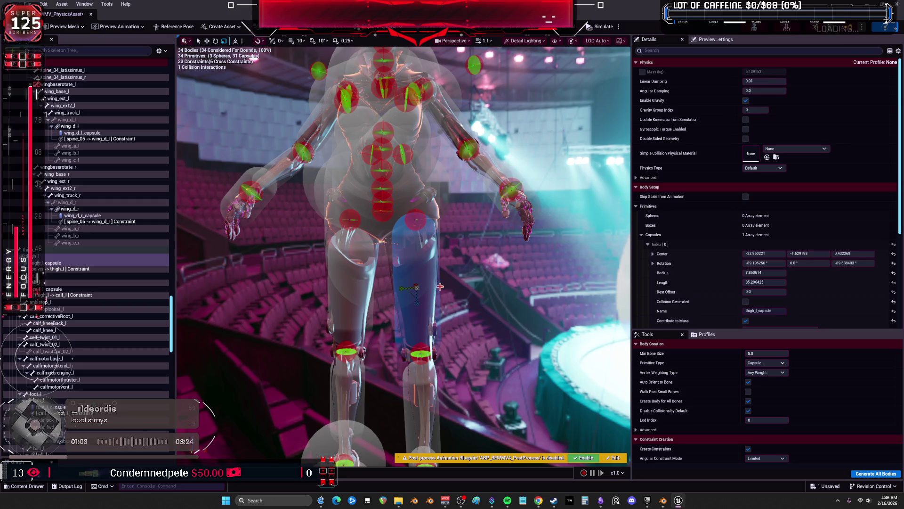
scroll(374, 220, "up", 5)
scroll(436, 211, "down", 5)
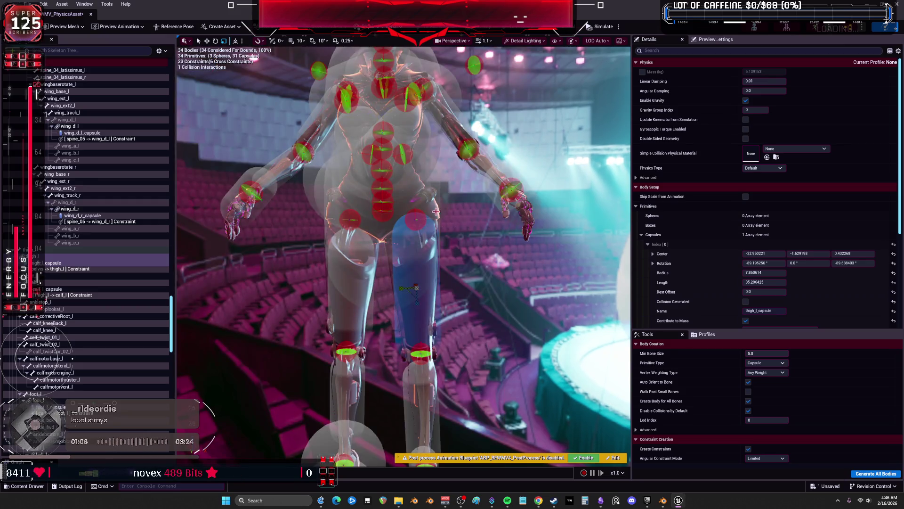
left_click(435, 211)
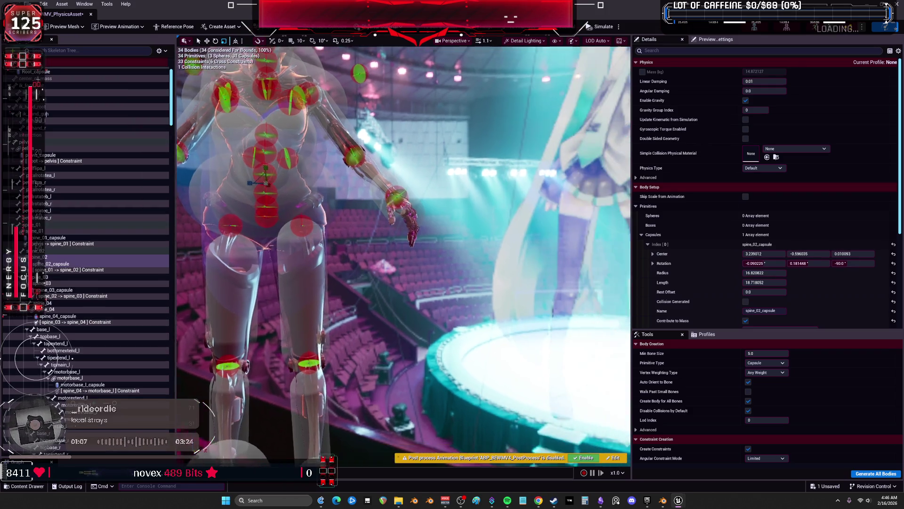
scroll(460, 248, "up", 5)
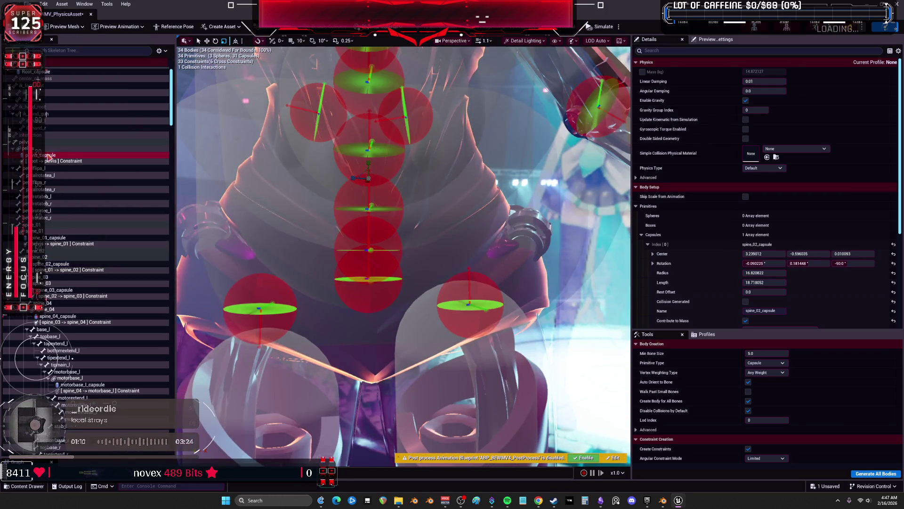
left_click(49, 157)
scroll(387, 268, "down", 5)
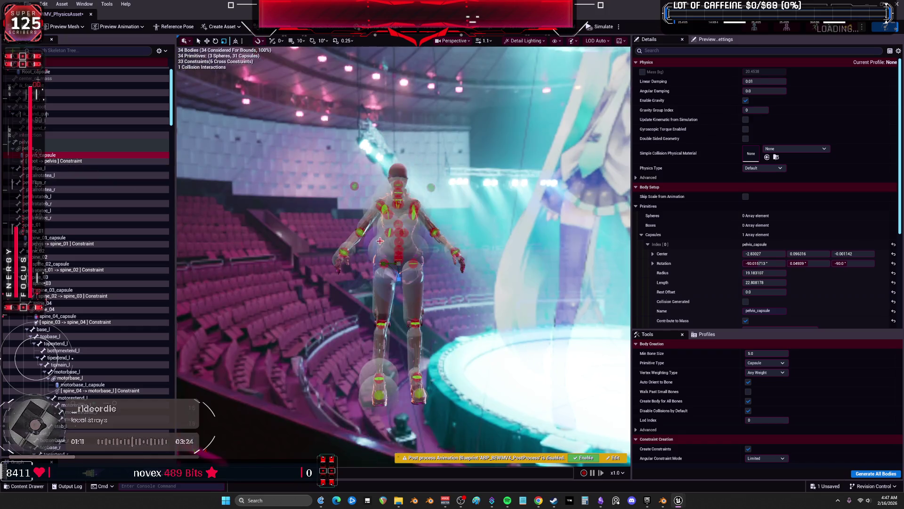
Shorten the pelvis capsule slightly
scroll(387, 269, "up", 5)
scroll(387, 269, "down", 5)
scroll(387, 269, "up", 5)
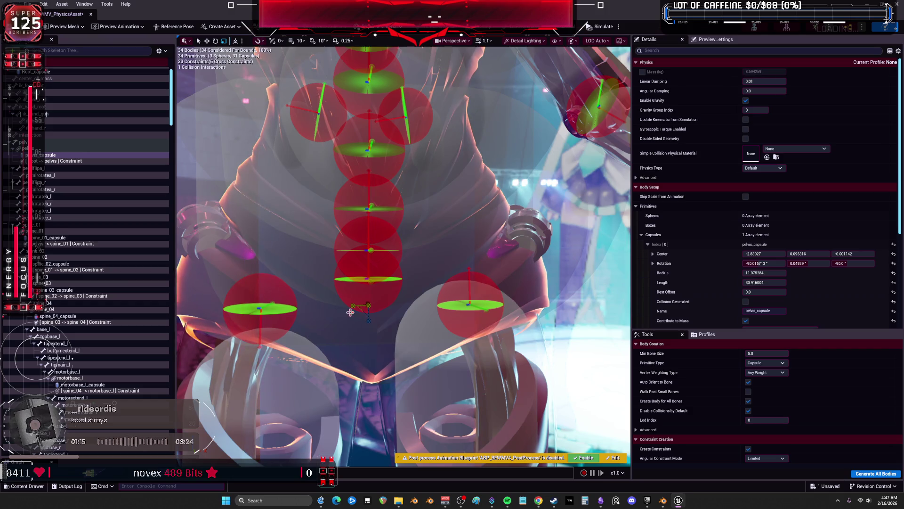
left_click_drag(758, 282, 750, 277)
Set the pelvis capsule's rotation to 0, 0, 0
left_click(778, 264)
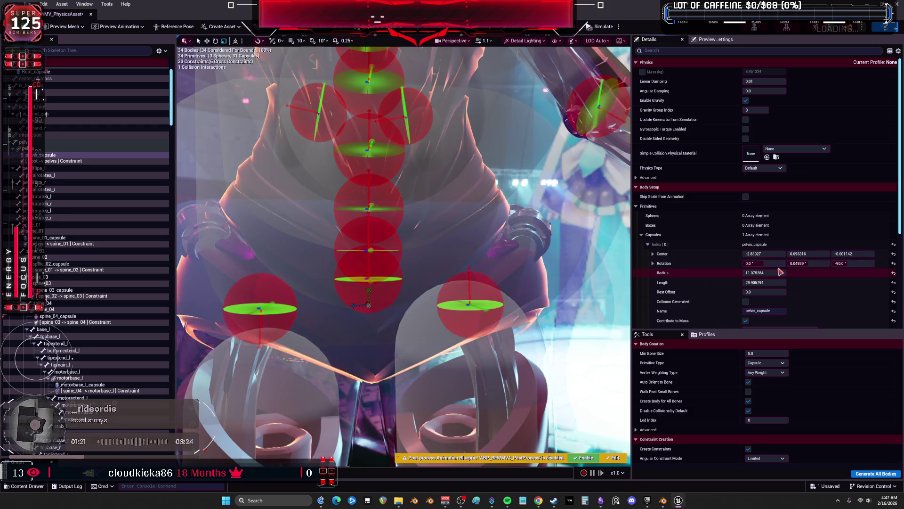
type("0")
key("Return")
scroll(523, 260, "down", 5)
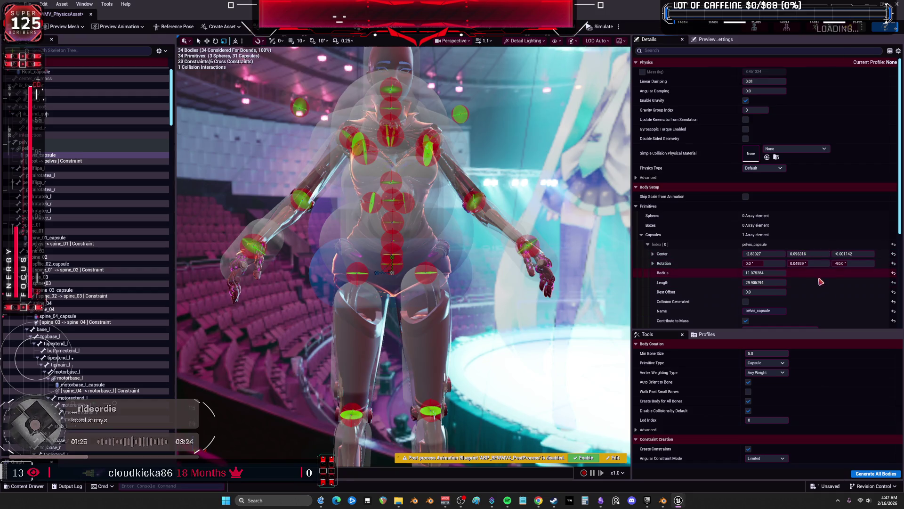
left_click(815, 264)
type("0")
key("Return")
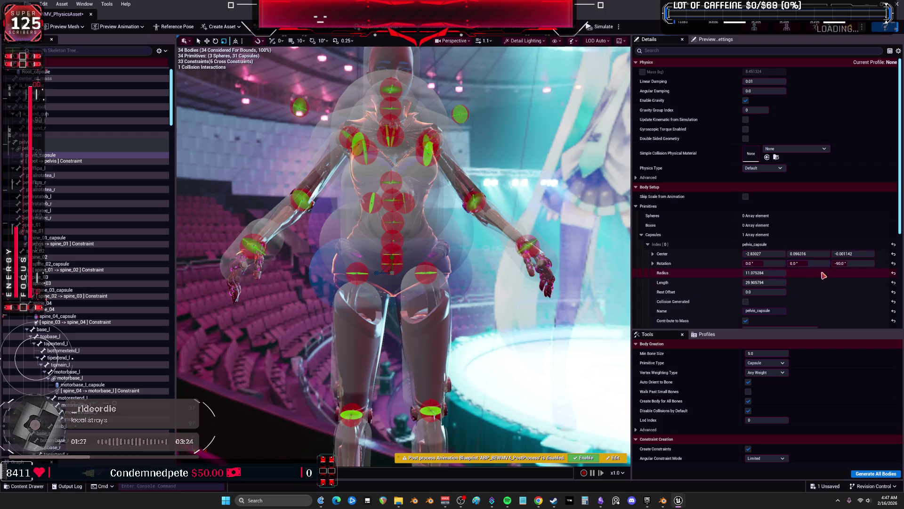
left_click(845, 263)
type("0")
Set the pelvis capsule's center to 0, 0, 0
left_click(763, 254)
type("0")
key("Tab")
type("0")
key("Tab")
type("0")
key("Return")
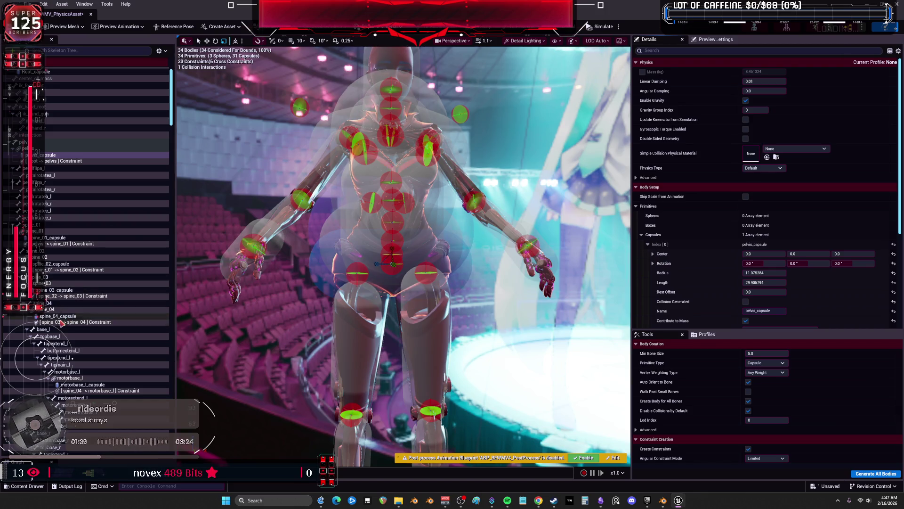
Add the spine_04, spine_03, spine_02, spine_01 and pelvis capsules to one selection
scroll(78, 385, "down", 6)
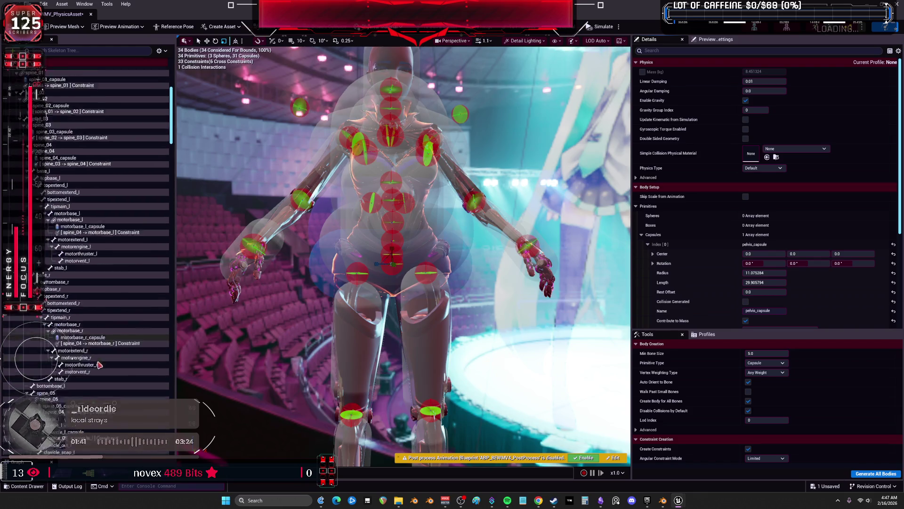
scroll(70, 391, "up", 3)
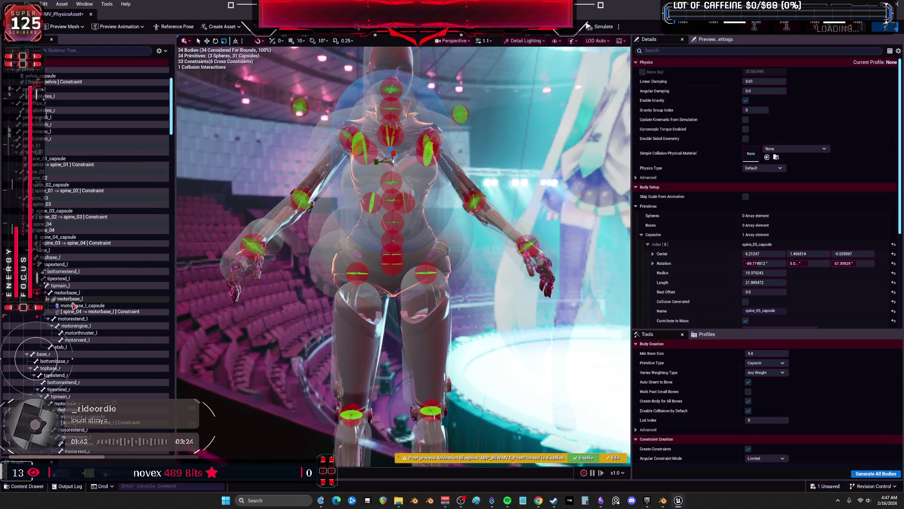
left_click(58, 235, "ctrl")
left_click(58, 211, "ctrl")
left_click(62, 185, "ctrl")
left_click(63, 158, "ctrl")
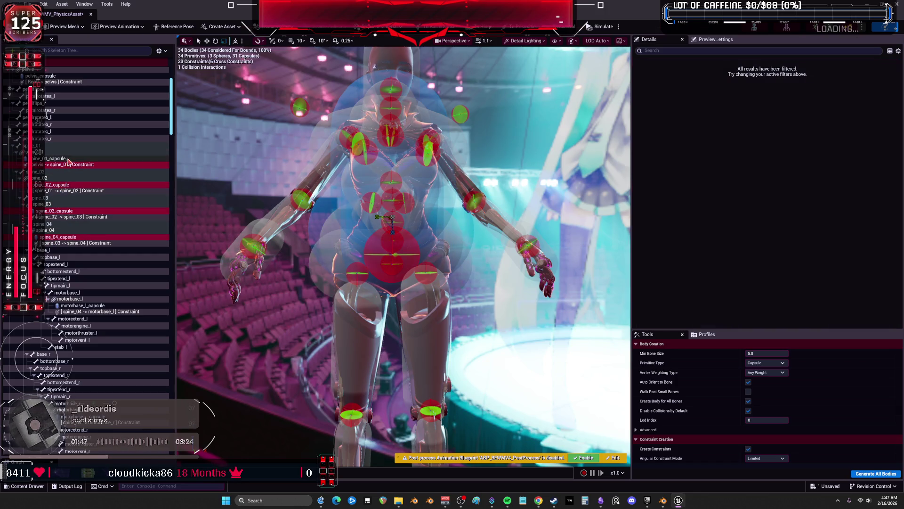
scroll(71, 176, "up", 2)
scroll(71, 176, "up", 2)
left_click(47, 155, "ctrl")
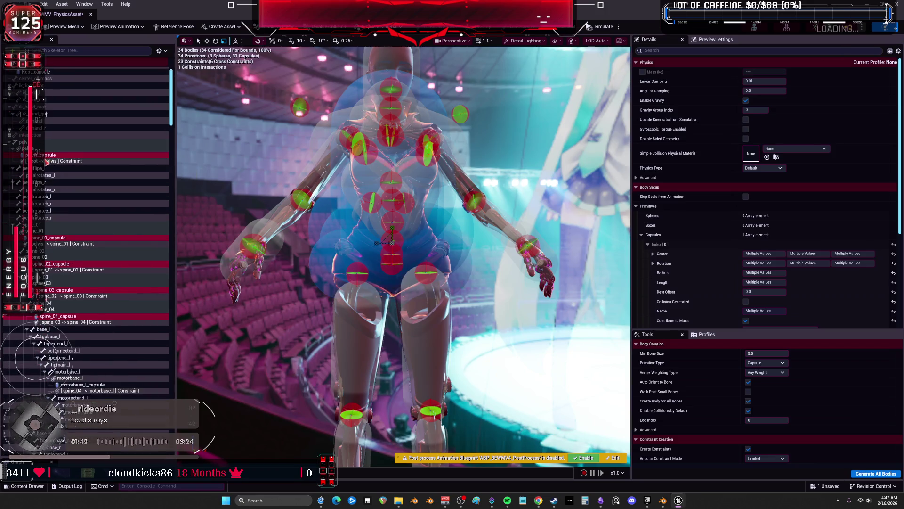
Set the selected capsules' shared center to 0, 0, 0
left_click(759, 254)
type("0")
key("Return")
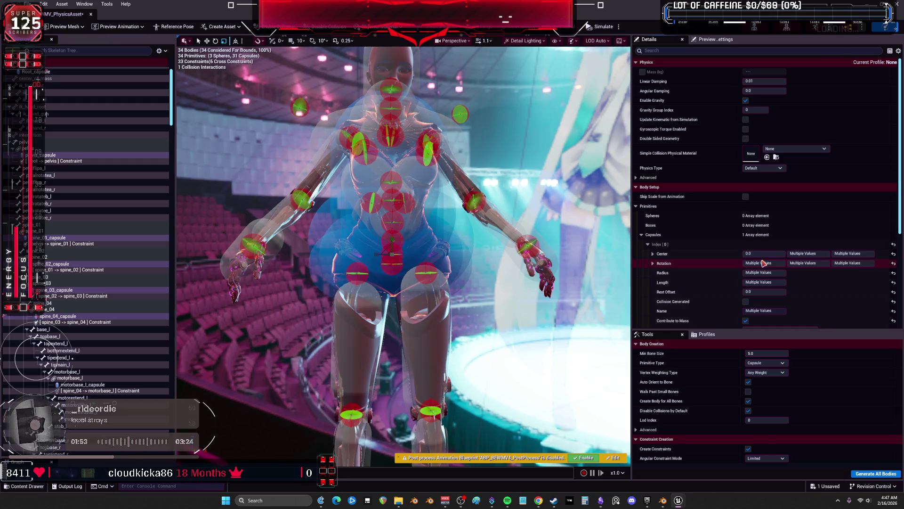
left_click(803, 253)
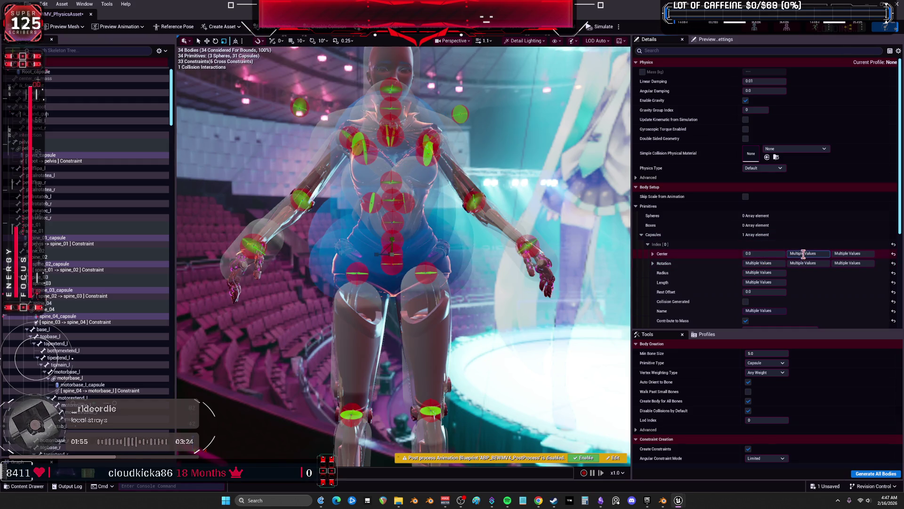
type("0")
key("Return")
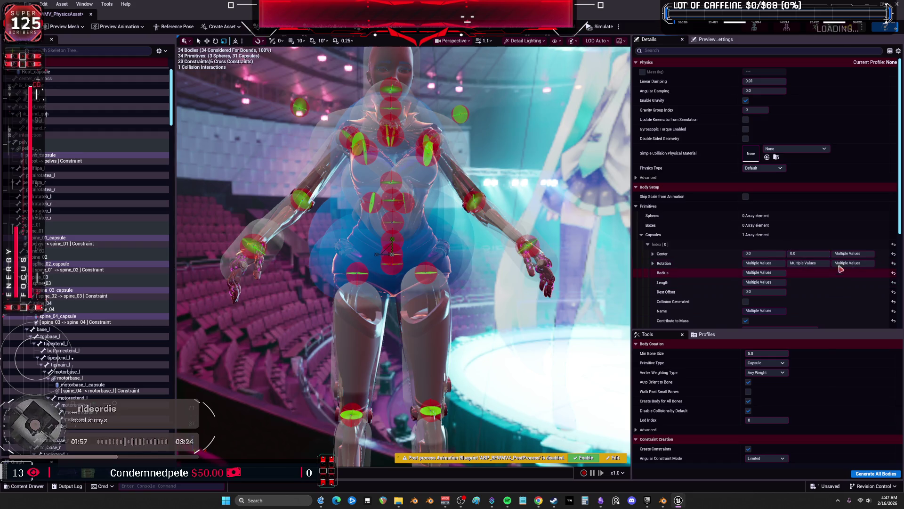
left_click(867, 254)
type("0")
key("Return")
Set the shared X, Y and Z rotation of the capsules to 0
left_click(760, 291)
key("Return")
left_click(806, 291)
type("0")
key("Return")
left_click(852, 291)
type("0")
key("Return")
Set the capsules' shared radius to 0 and clear the selection
left_click(773, 302)
type("0")
key("Return")
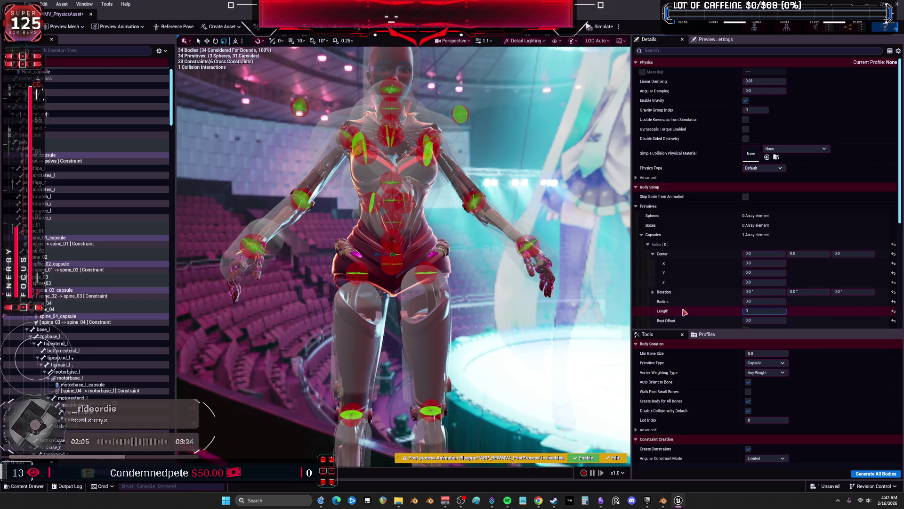
left_click(503, 317)
scroll(502, 317, "up", 3)
scroll(485, 293, "up", 5)
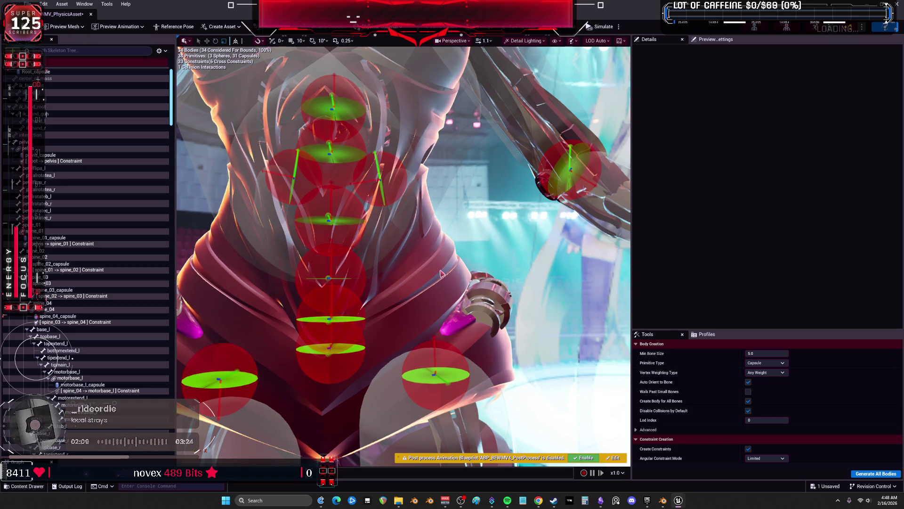
Select the oppailower_l capsule and save the physics asset with Ctrl+S
left_click(396, 204)
scroll(396, 204, "down", 8)
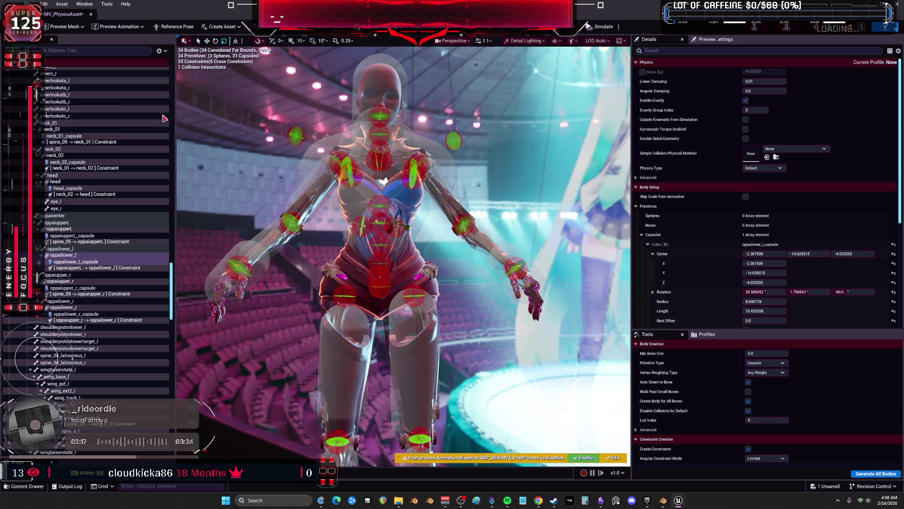
key("ctrl+s")
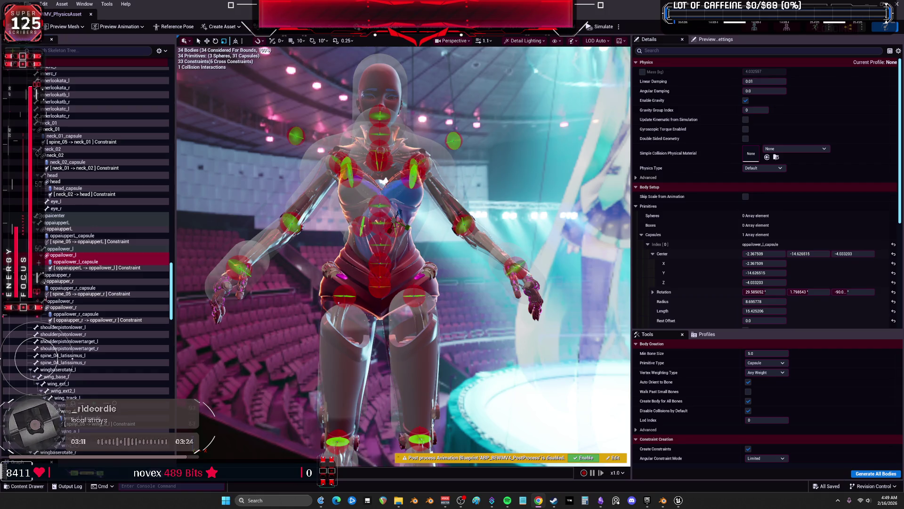
scroll(228, 298, "up", 5)
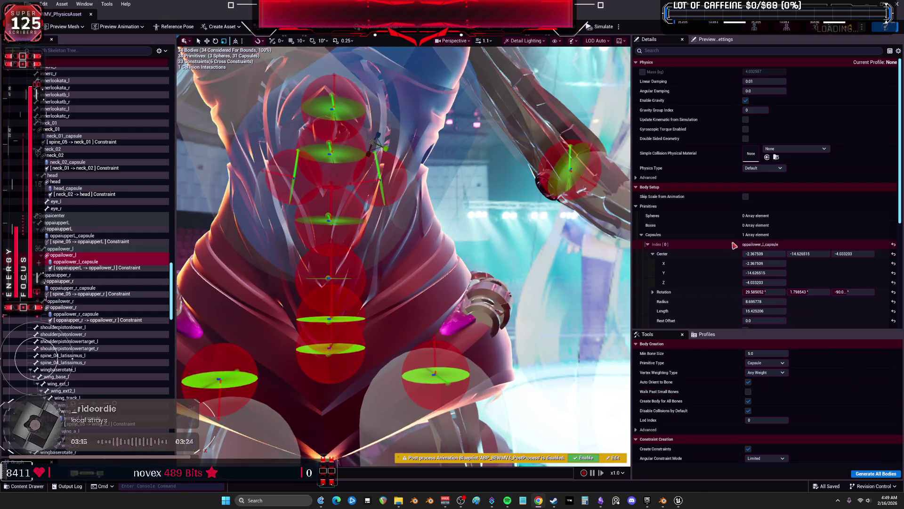
Select the spine_04, spine_03, spine_02, spine_01 and pelvis capsules together in the skeleton tree
scroll(92, 235, "up", 12)
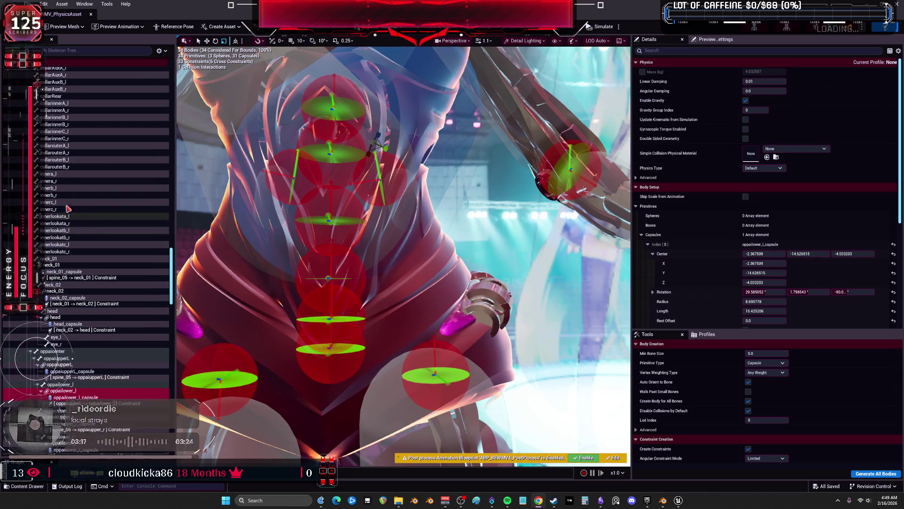
scroll(92, 236, "up", 15)
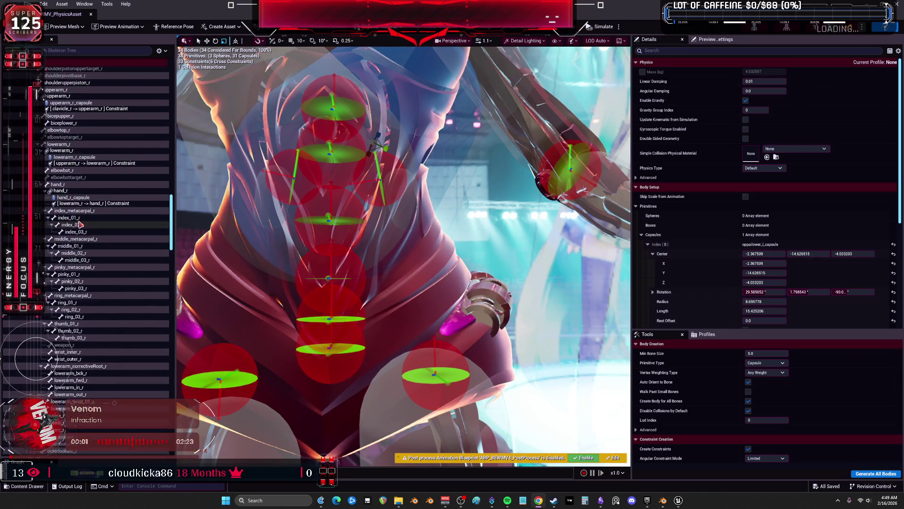
scroll(80, 226, "up", 3)
scroll(96, 247, "up", 7)
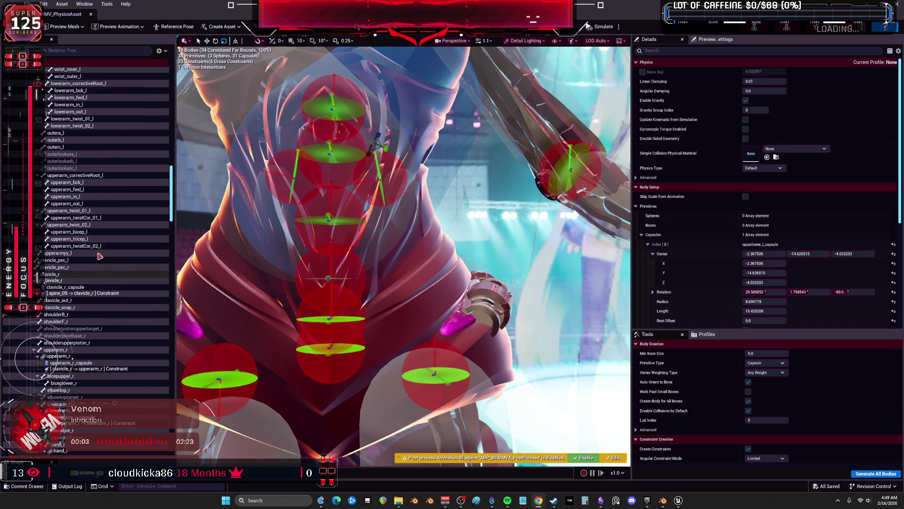
scroll(96, 236, "up", 18)
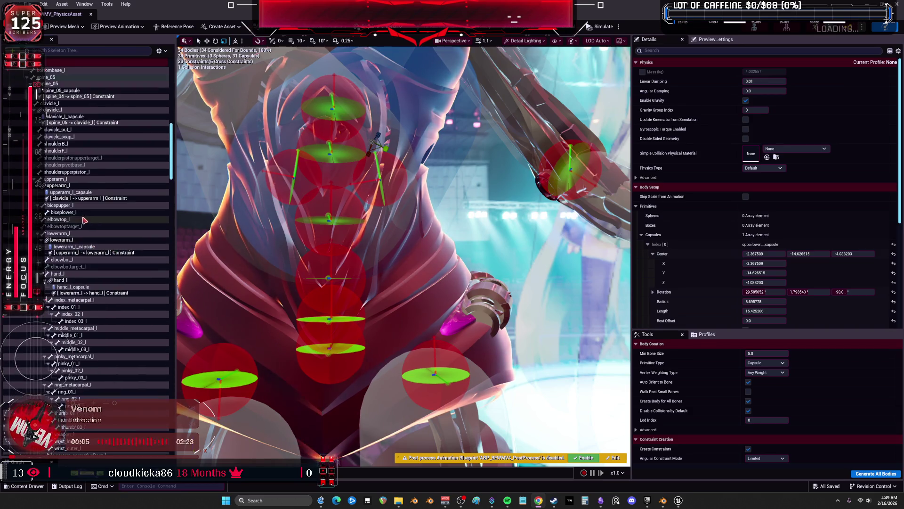
scroll(87, 213, "up", 3)
left_click(61, 249)
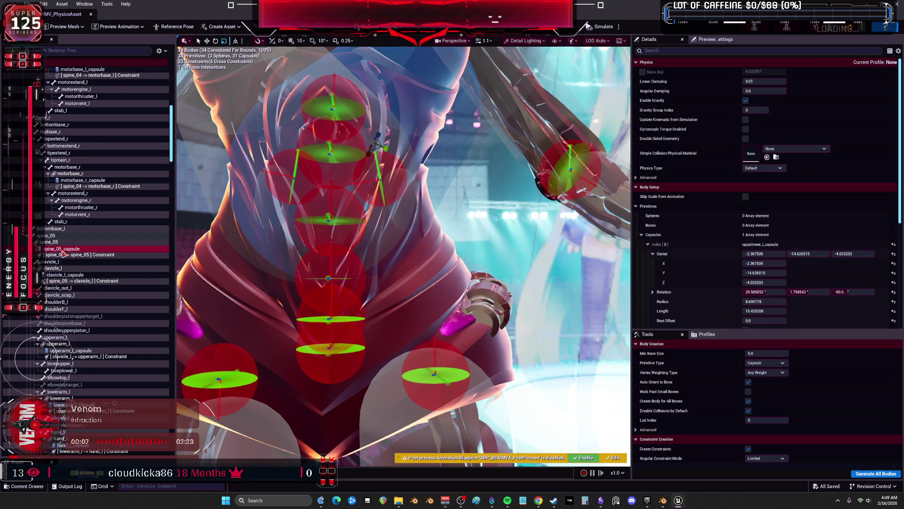
scroll(76, 192, "up", 6)
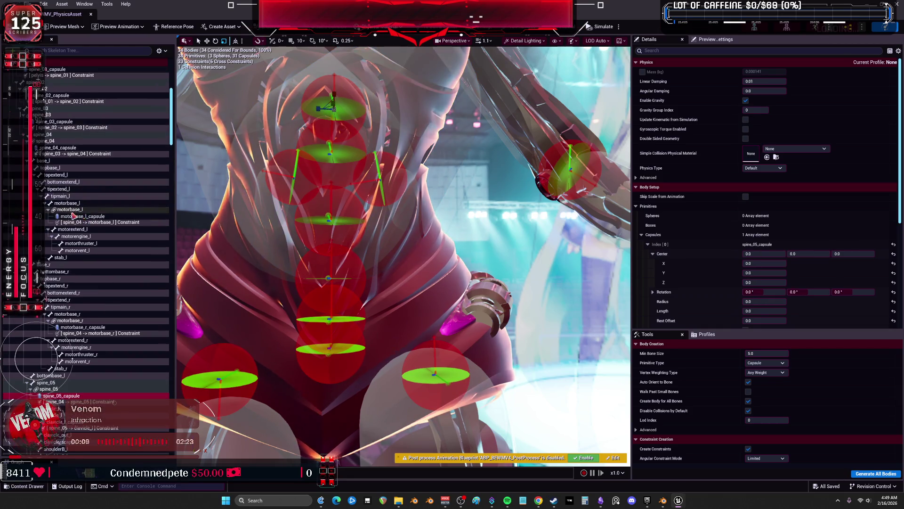
scroll(73, 216, "up", 4)
left_click(73, 215, "ctrl")
left_click(64, 189, "ctrl")
left_click(59, 163, "ctrl")
left_click(56, 138, "ctrl")
scroll(55, 108, "up", 5)
left_click(47, 167, "ctrl")
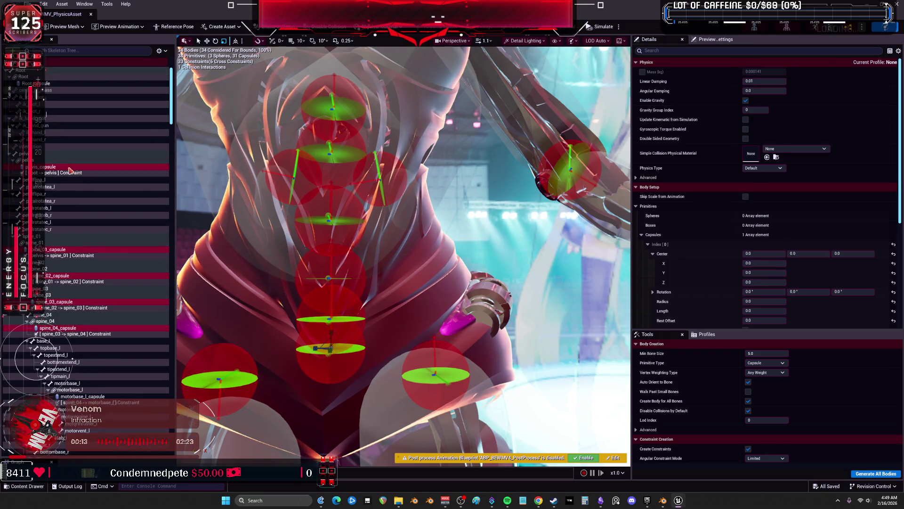
Give the selected capsules a radius of 5 and a length of 15
left_click(766, 302)
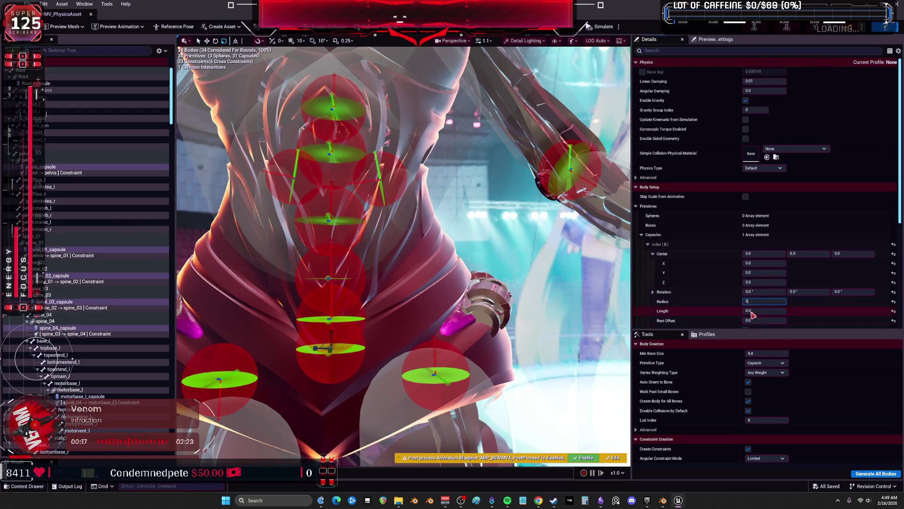
key("Return")
left_click(764, 311)
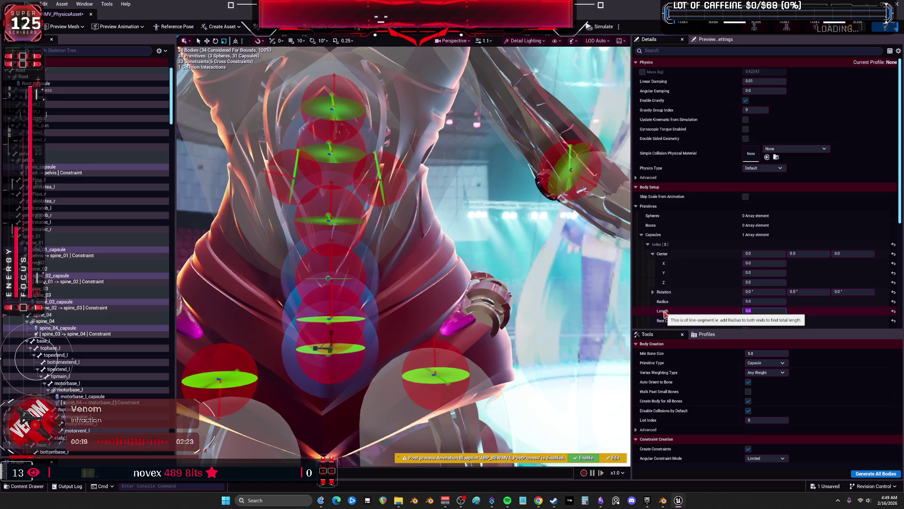
type("10")
left_click(769, 293)
scroll(494, 278, "down", 5)
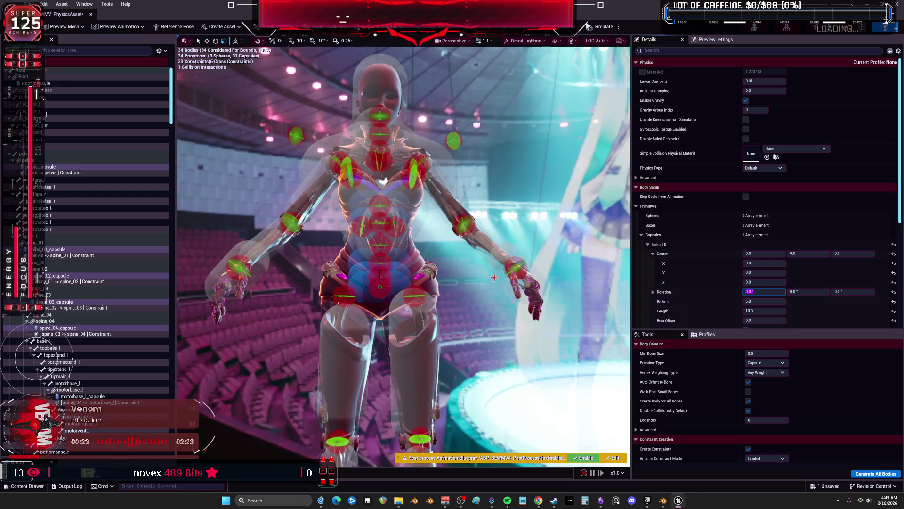
left_click(681, 312)
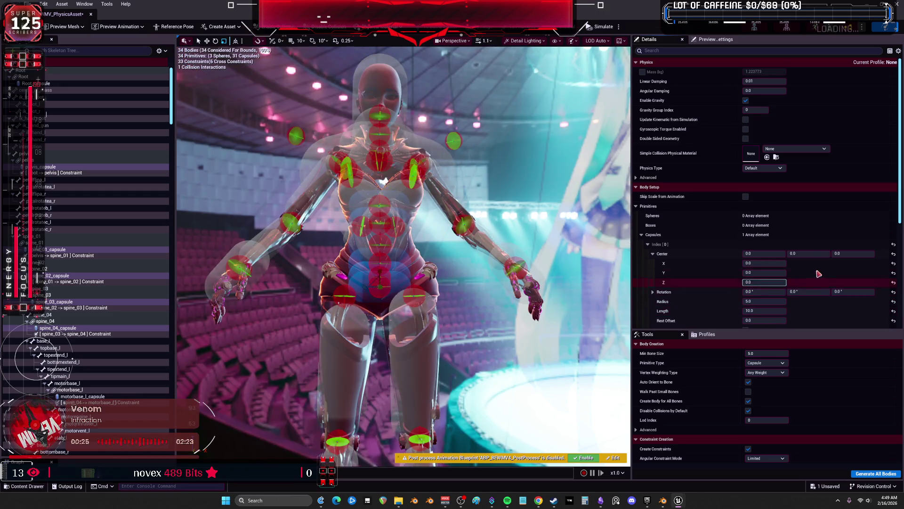
left_click(777, 311)
type("15")
left_click(754, 300)
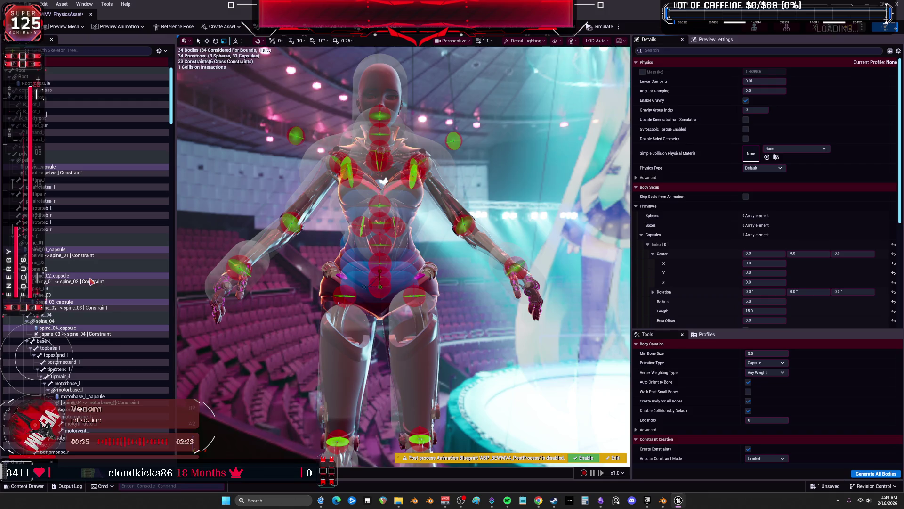
Enlarge the pelvis capsule to about 11.3 radius and 21.4 length, repositioning it on the hips
left_click(47, 167)
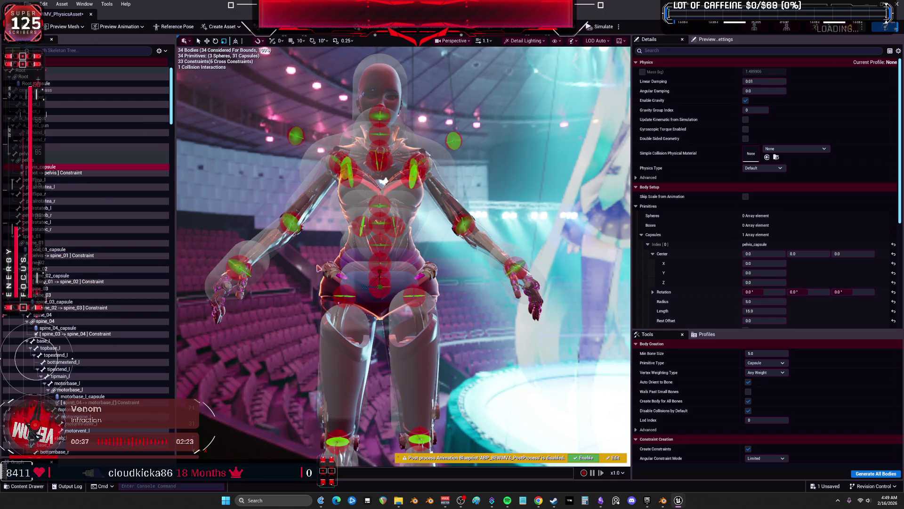
left_click_drag(379, 286, 364, 286)
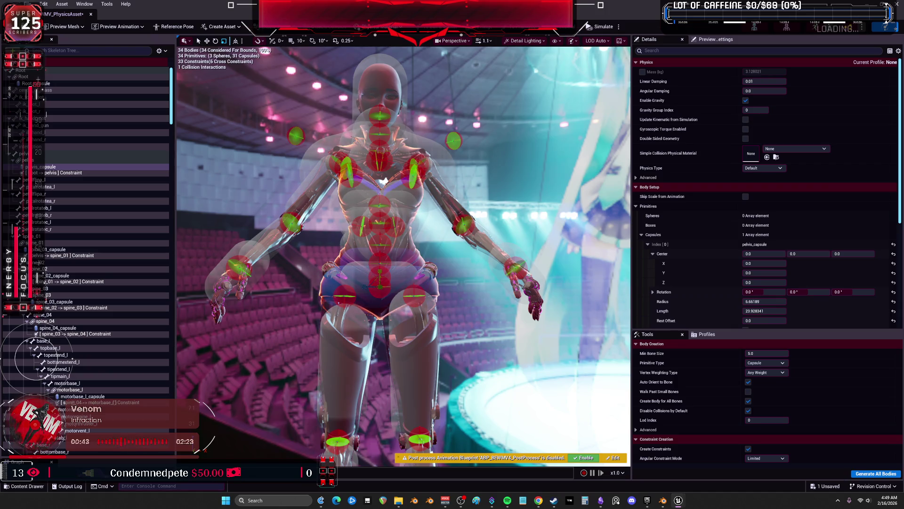
mouse_move(379, 271)
left_mouse_down()
mouse_move(330, 267)
mouse_move(367, 255)
mouse_move(430, 302)
mouse_move(437, 286)
mouse_move(426, 286)
mouse_move(367, 184)
mouse_move(332, 258)
mouse_move(292, 235)
mouse_move(344, 220)
left_mouse_up()
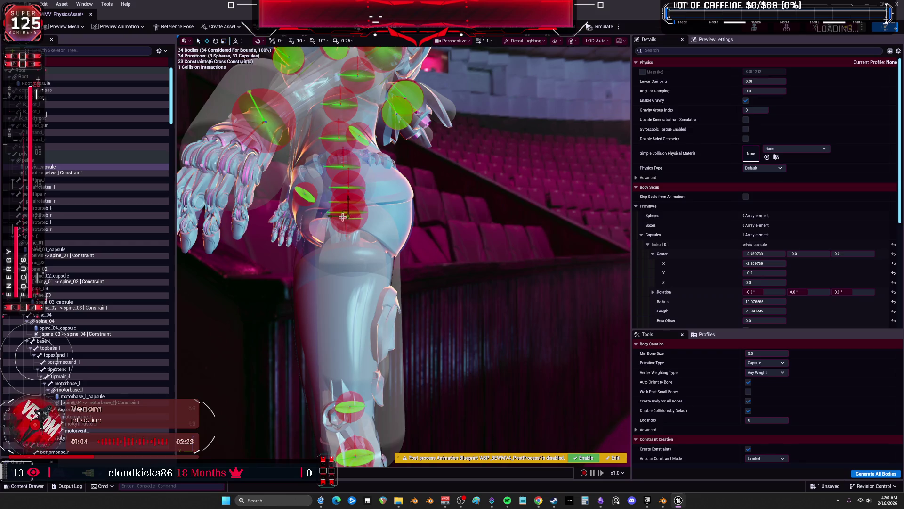
key("e")
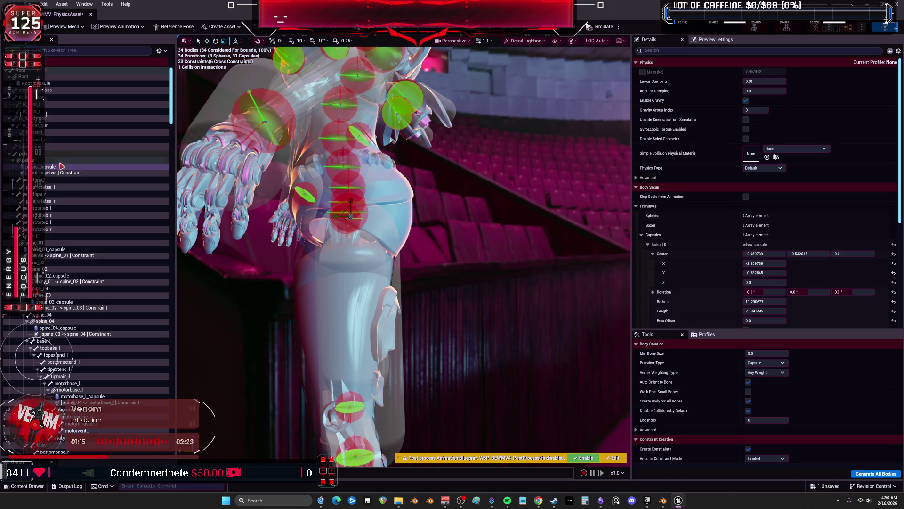
left_click(56, 249)
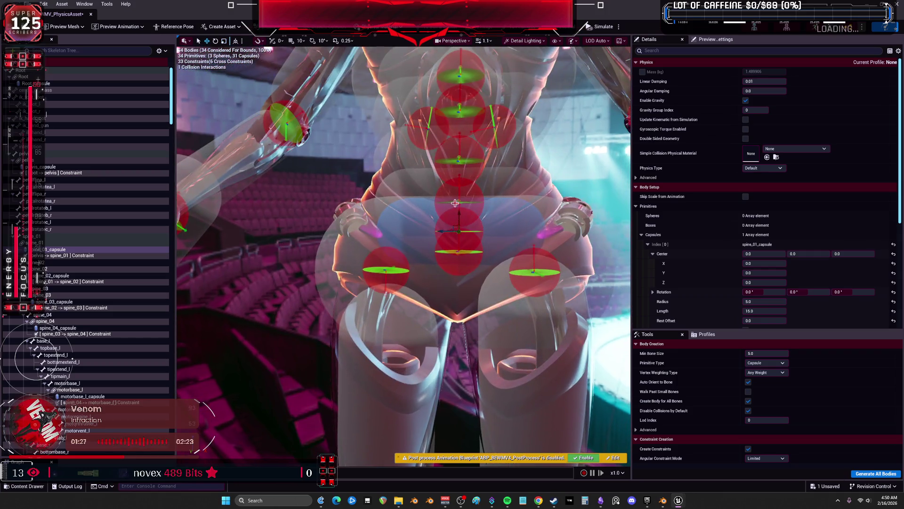
Undo a stray move, then resize spine_01 to about 7.07 radius and 19.07 length
left_click_drag(457, 203, 459, 202)
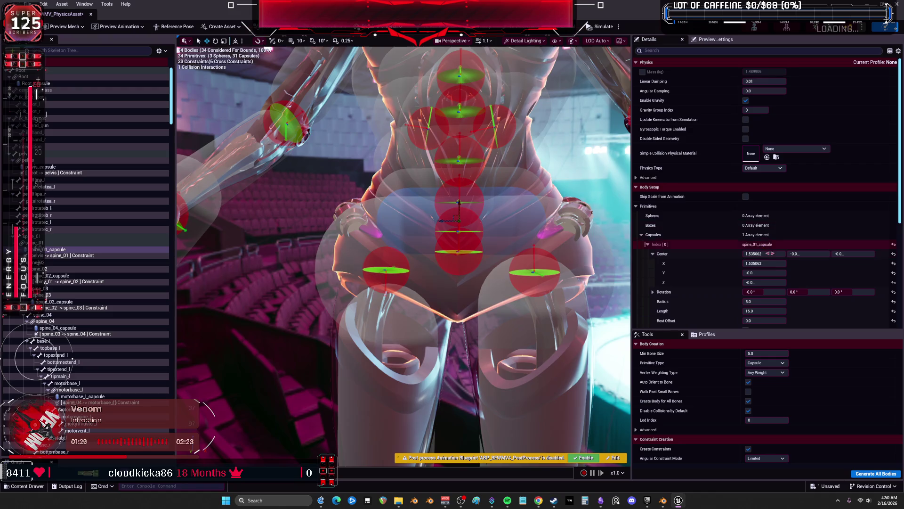
key("ctrl+z")
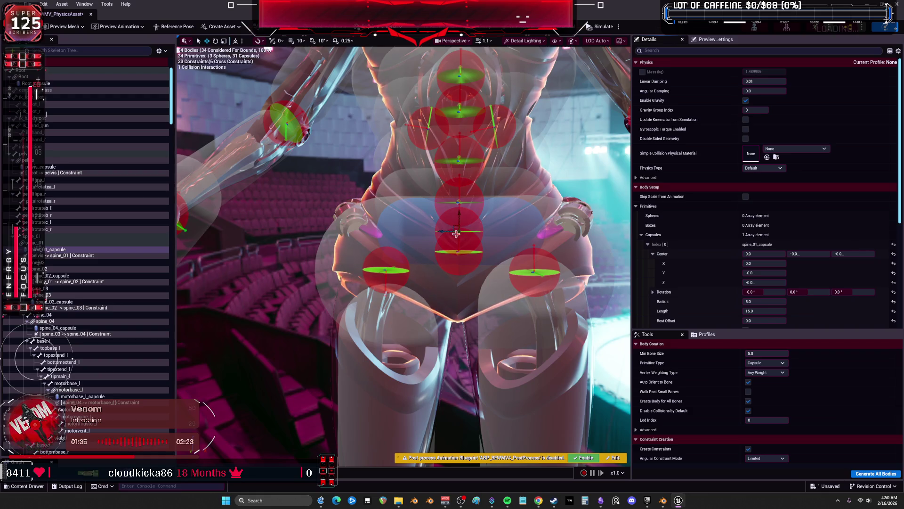
left_click(64, 250)
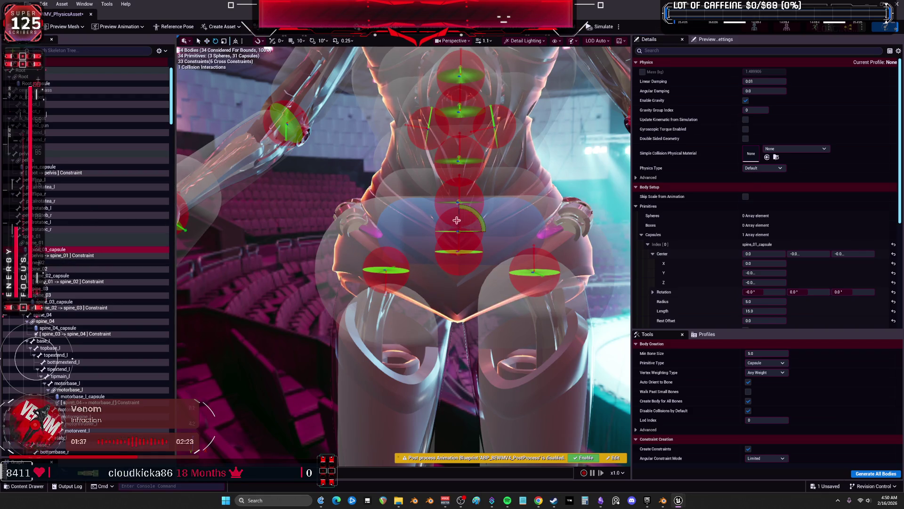
mouse_move(453, 232)
left_mouse_down()
mouse_move(488, 230)
mouse_move(452, 228)
left_mouse_up()
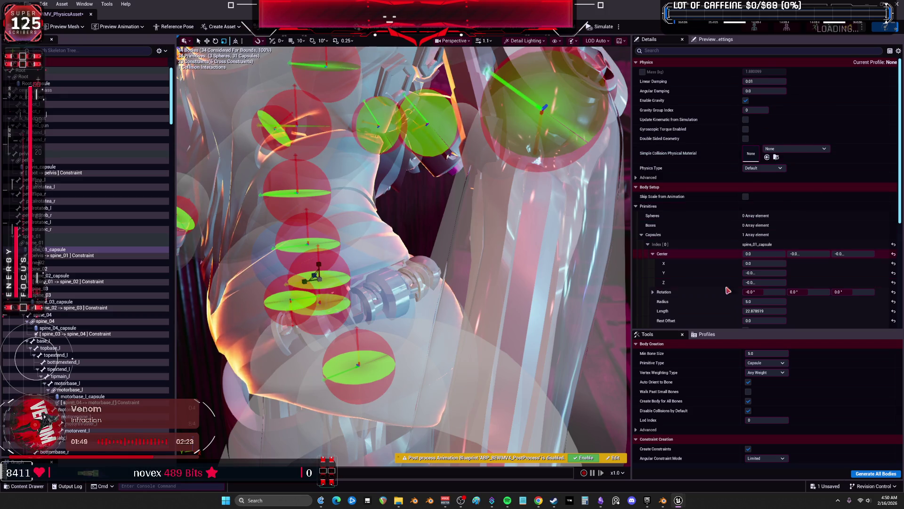
mouse_move(759, 301)
left_mouse_down()
mouse_move(776, 307)
mouse_move(811, 296)
left_mouse_up()
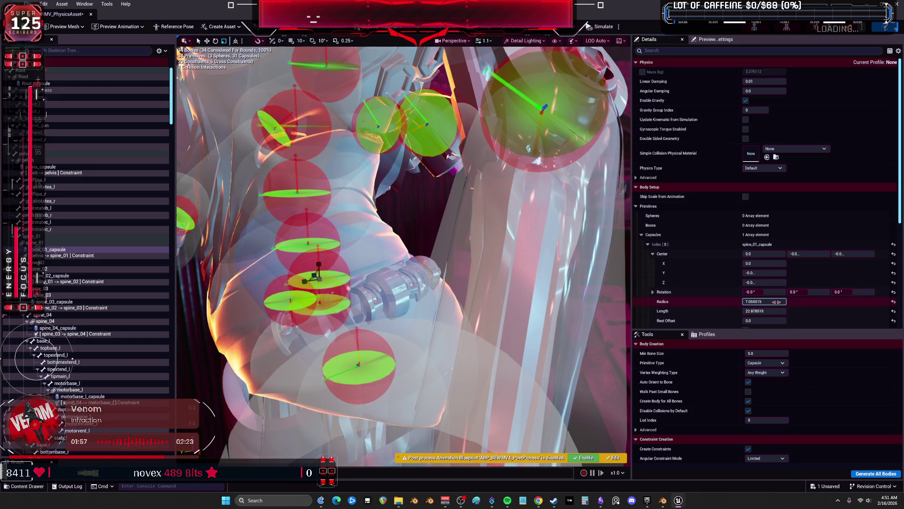
left_click_drag(405, 264, 476, 263)
mouse_move(769, 309)
left_mouse_down()
mouse_move(769, 318)
mouse_move(747, 312)
mouse_move(772, 311)
left_mouse_up()
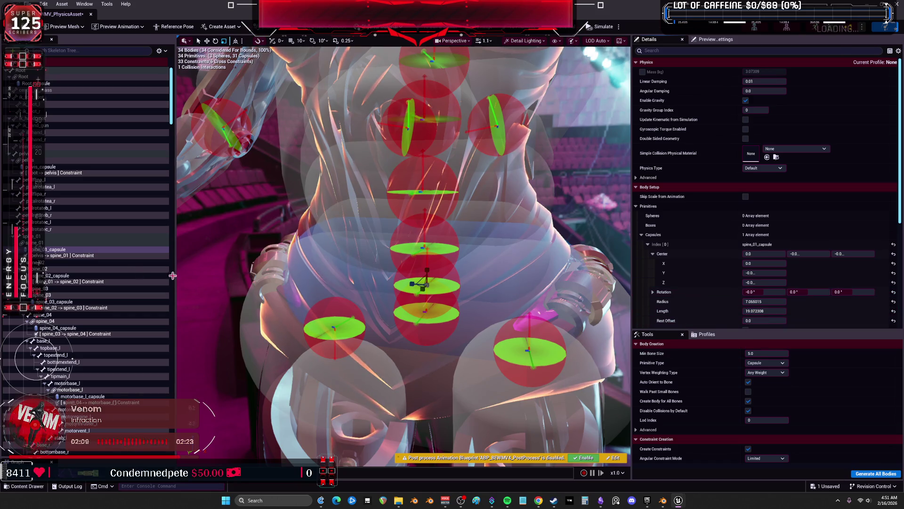
left_click(81, 277)
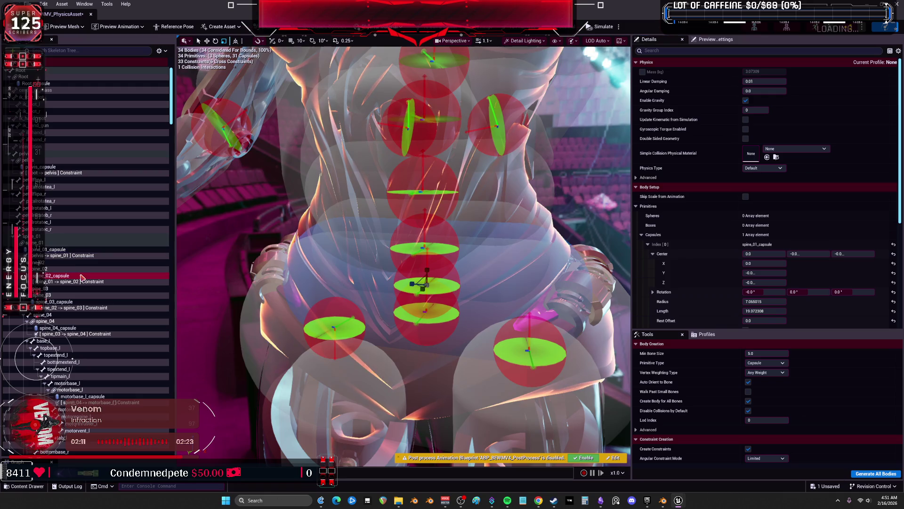
Give the spine_02 capsule a radius of 7 and a length of 13
double_click(81, 277)
scroll(395, 248, "down", 10)
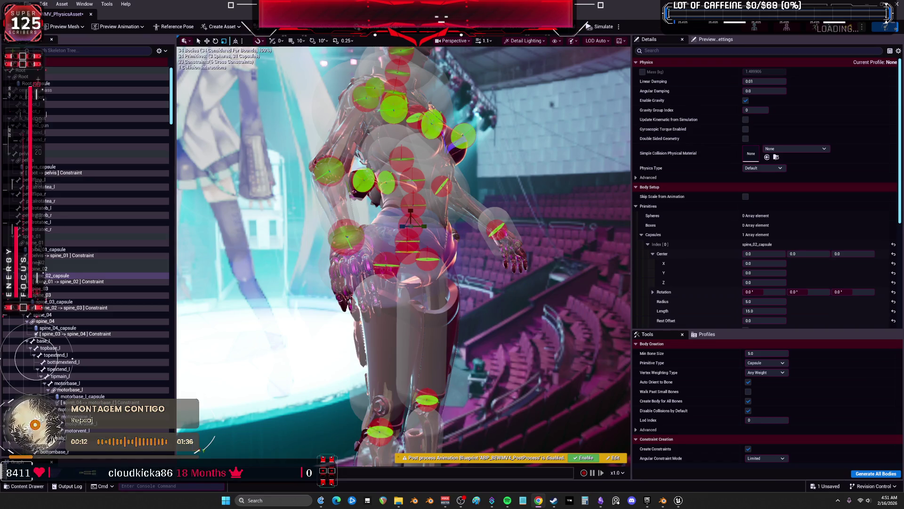
mouse_move(404, 254)
left_mouse_down()
mouse_move(302, 254)
mouse_move(456, 230)
left_mouse_up()
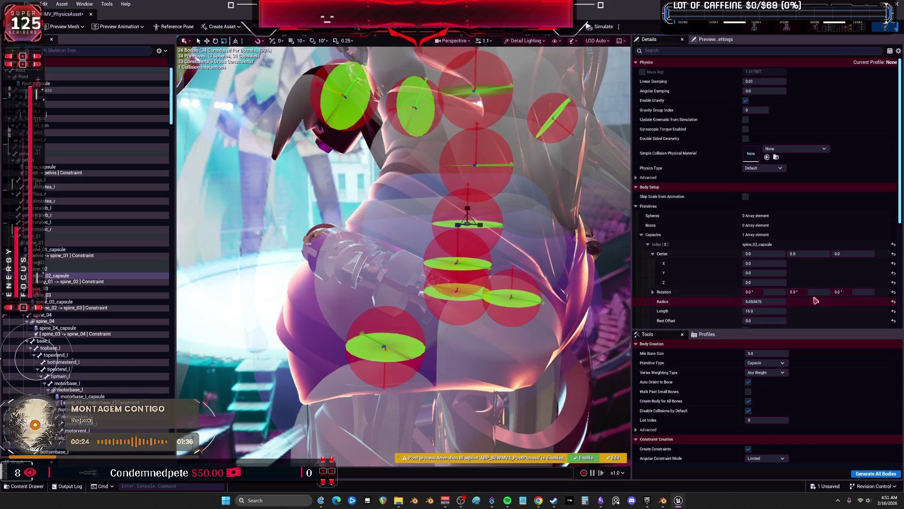
mouse_move(766, 302)
left_mouse_down()
mouse_move(810, 304)
mouse_move(801, 304)
left_mouse_up()
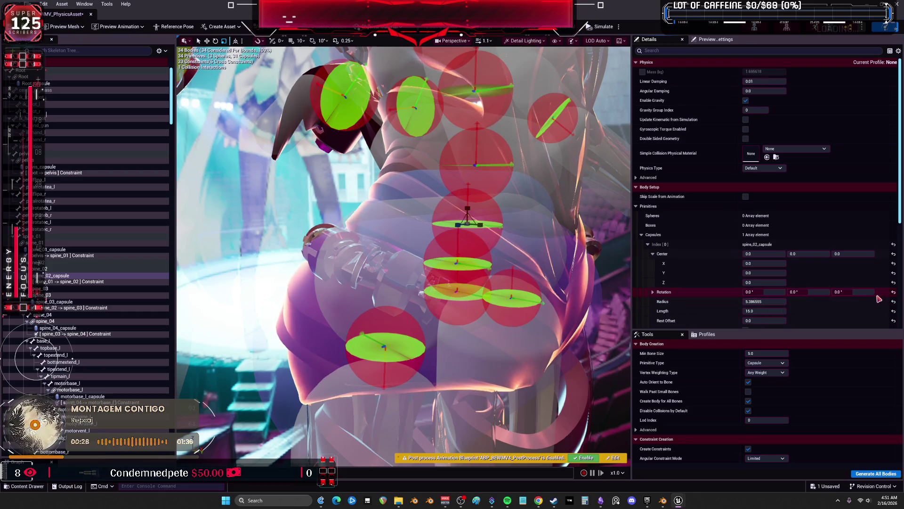
left_click(764, 303)
type("7")
key("Return")
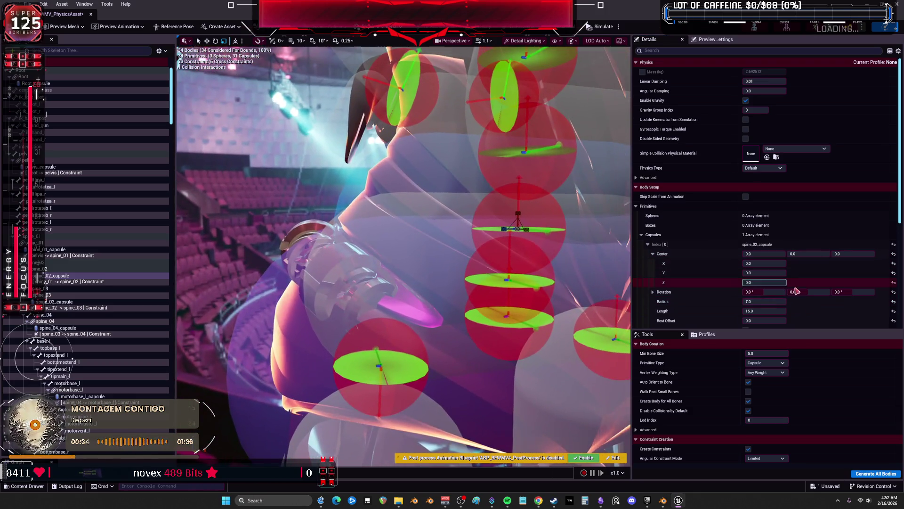
left_click(757, 311)
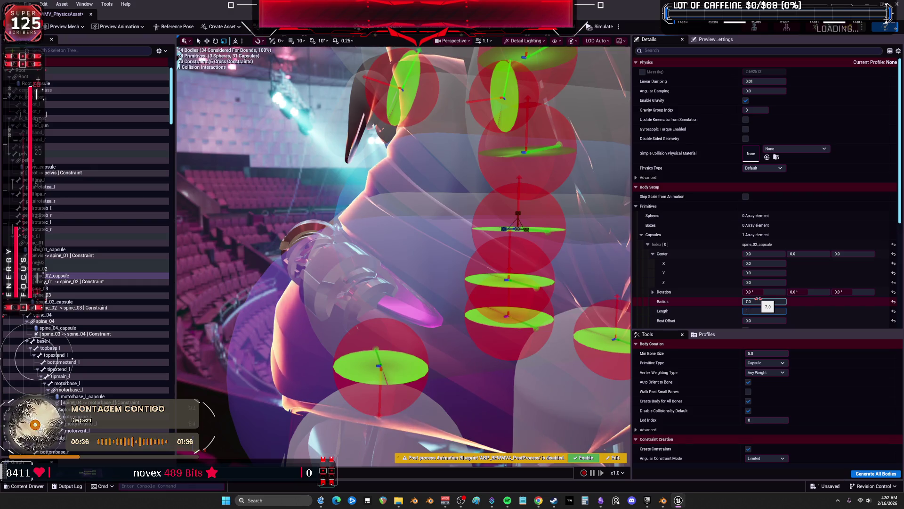
type("13")
key("Return")
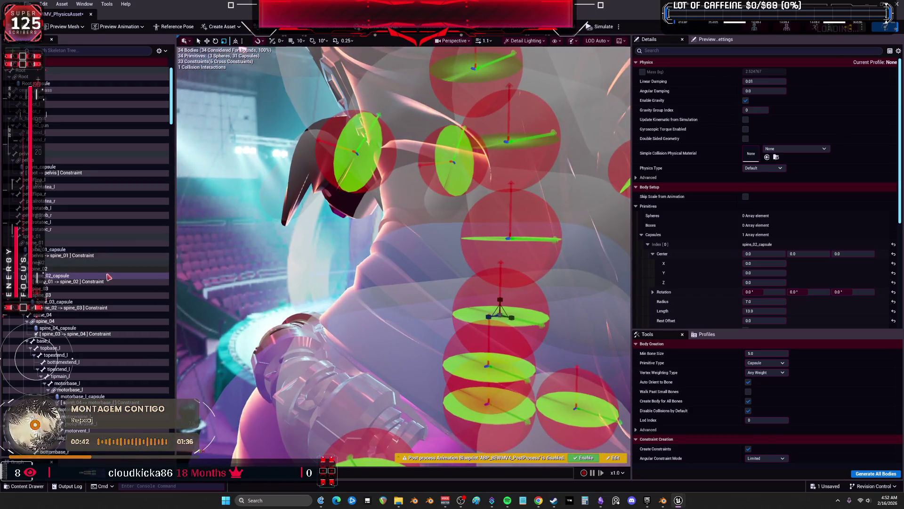
left_click(57, 328)
left_click_drag(315, 276, 358, 279)
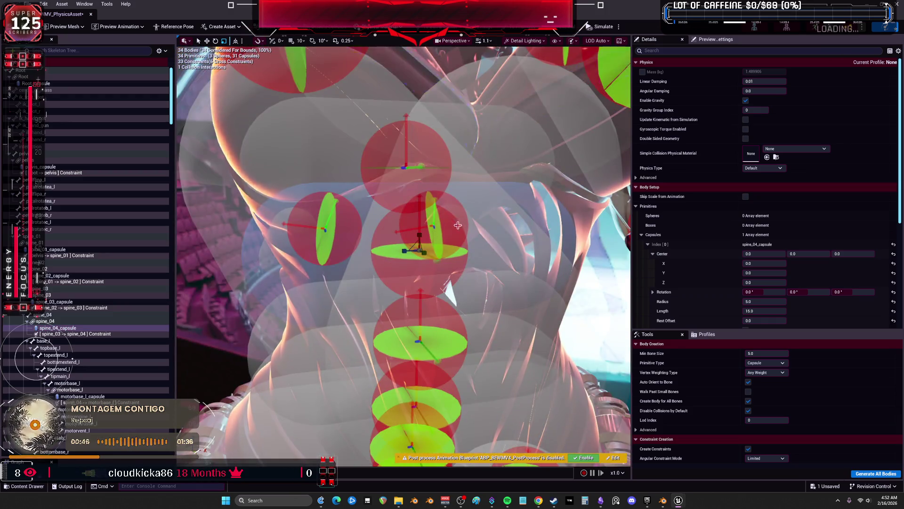
Scale the spine_04 capsule wider and shorter with the viewport gizmo
mouse_move(404, 251)
left_mouse_down()
mouse_move(414, 276)
mouse_move(514, 259)
left_mouse_up()
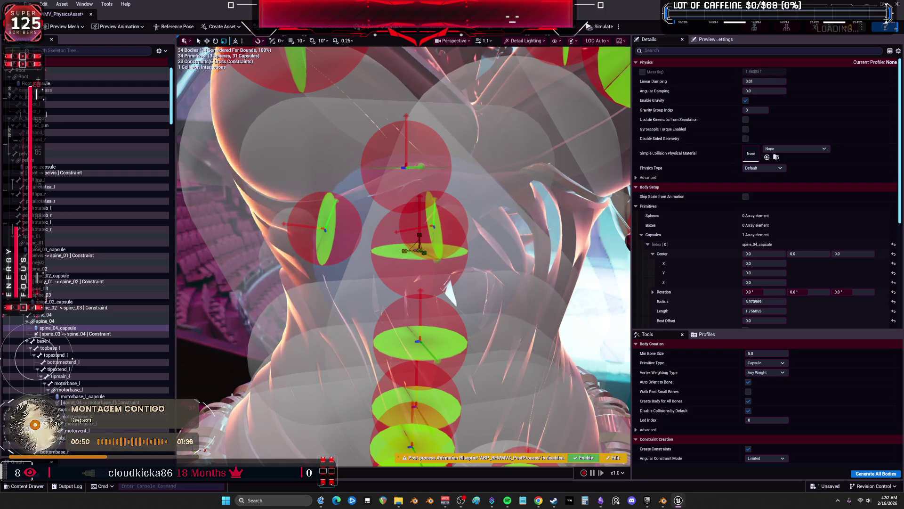
scroll(514, 259, "down", 10)
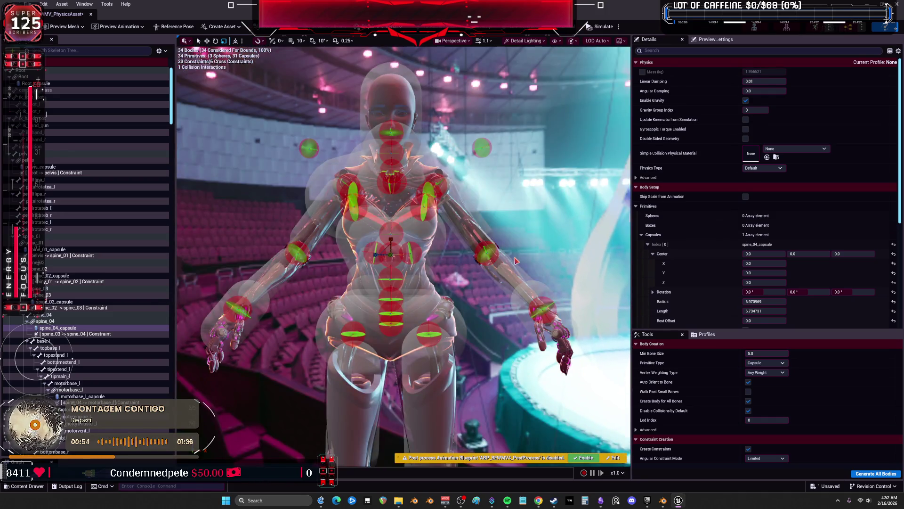
left_click(445, 235)
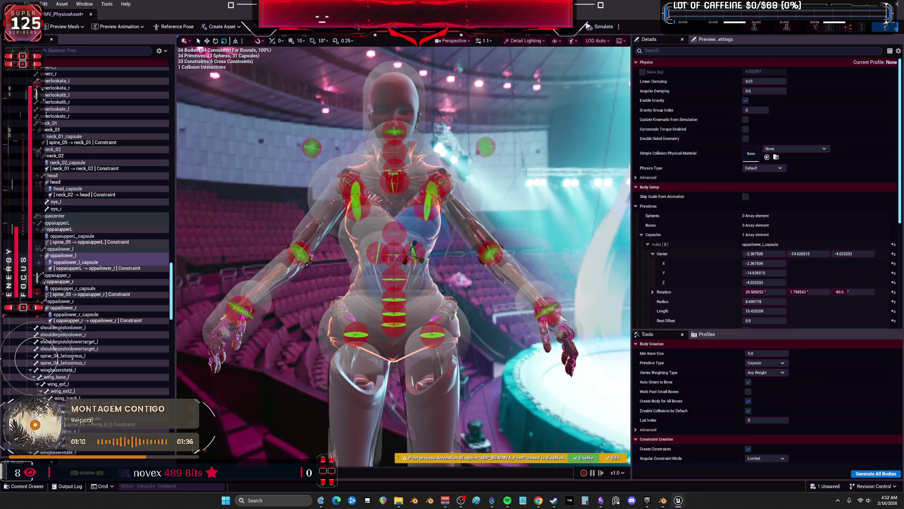
Shorten the pelvis slightly, then zero the oppailower_r capsule's centre and rotation
left_click(409, 334)
left_click_drag(408, 334, 372, 334)
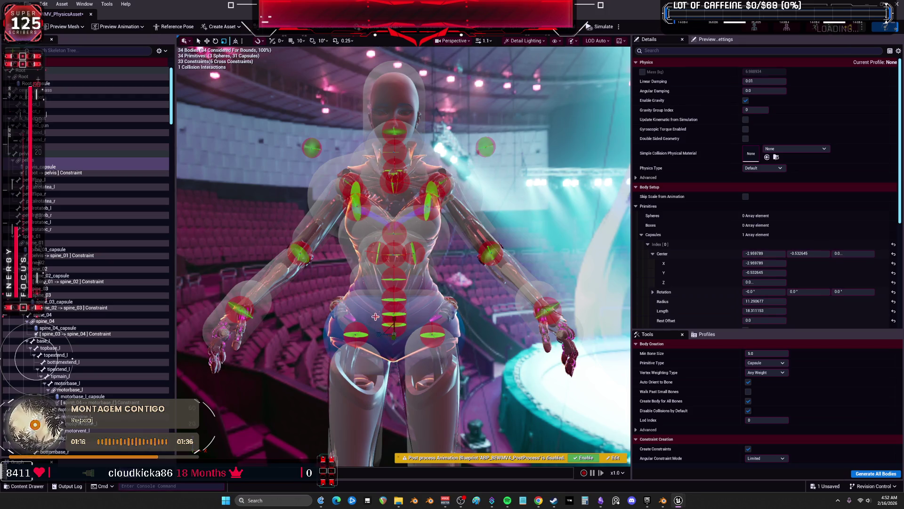
left_click(346, 245)
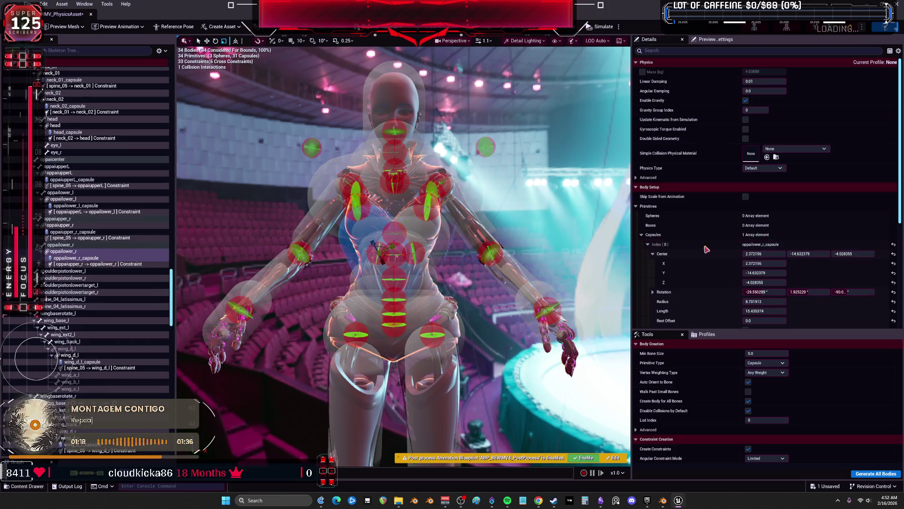
left_click(768, 254)
type("0")
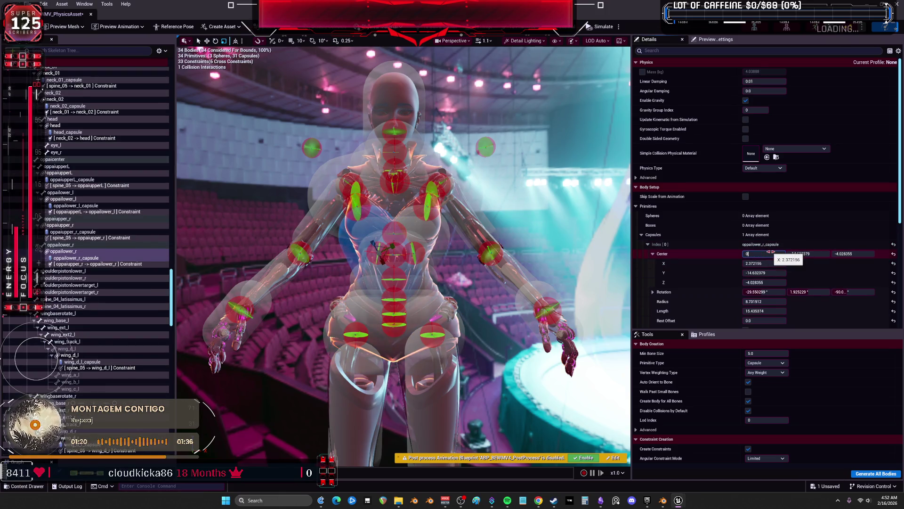
key("Return")
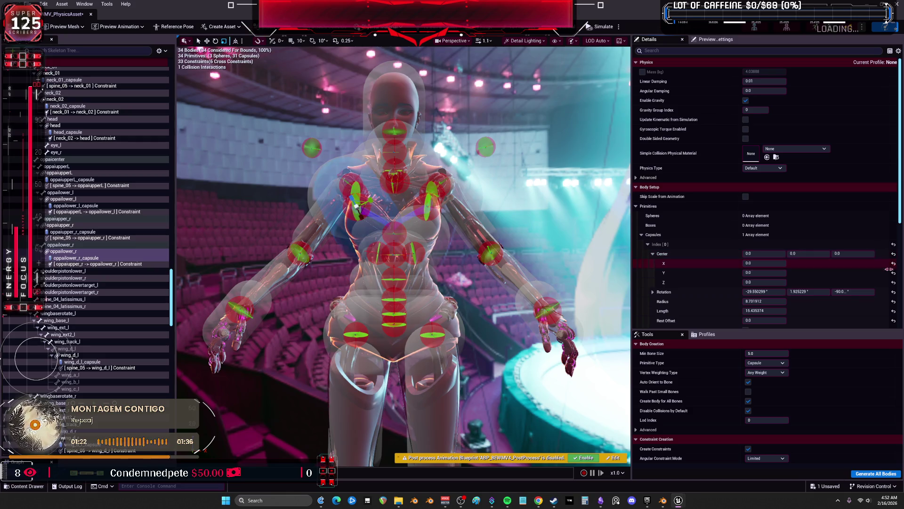
left_click(894, 292)
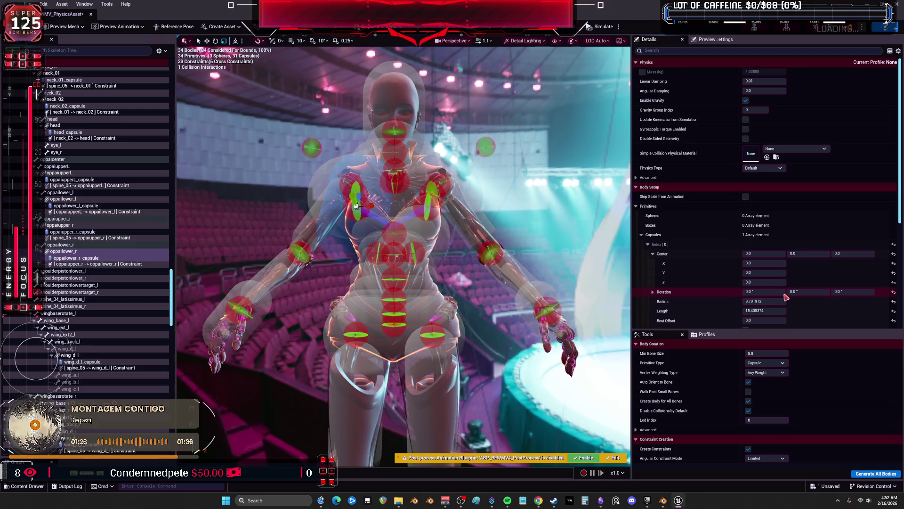
Set the oppailower_r capsule's radius to 5 and length to 5
left_click(768, 302)
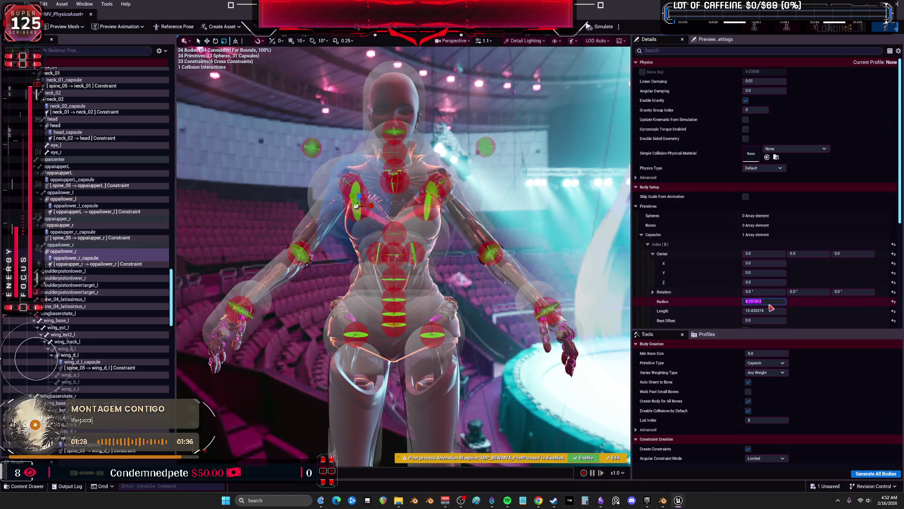
type("55")
key("Return")
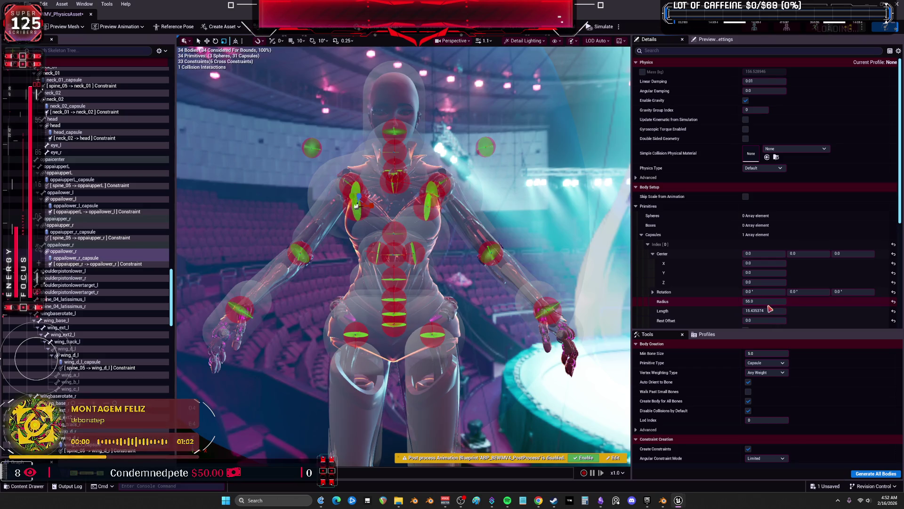
type("5")
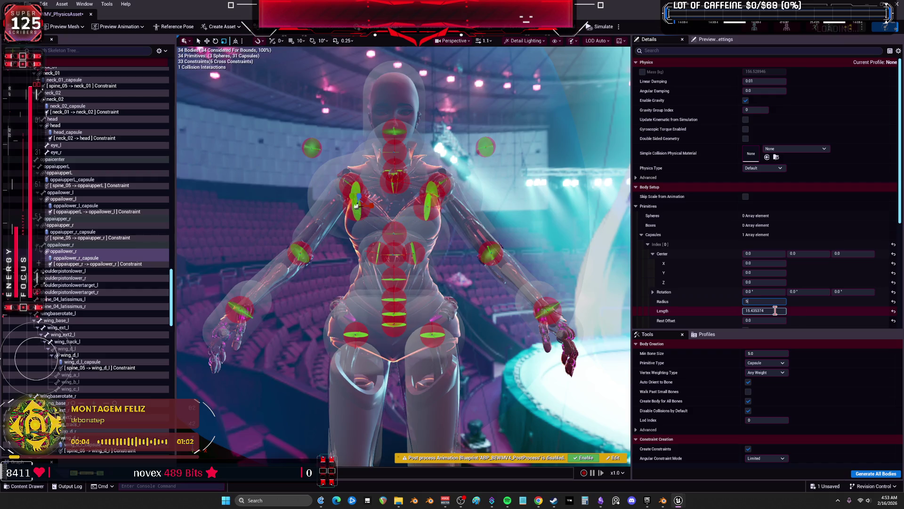
type(".435")
key("Return")
left_click(774, 310)
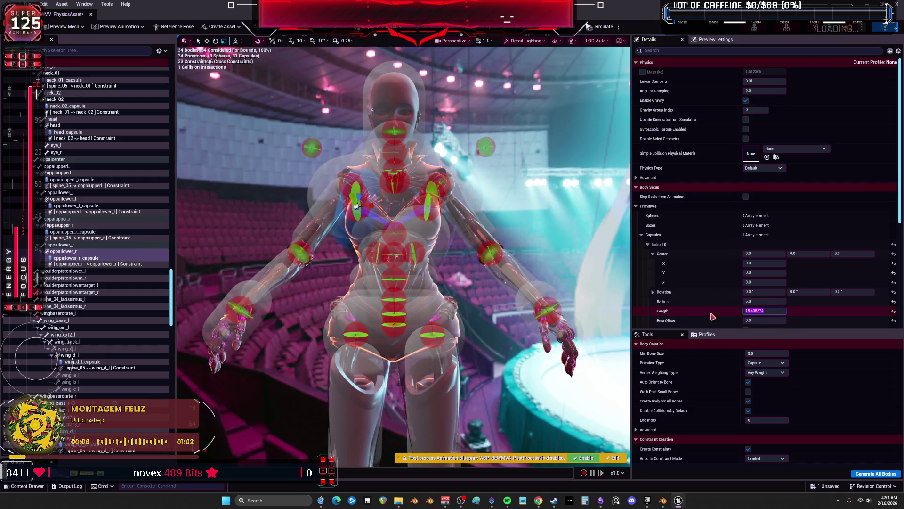
type("10")
key("Return")
left_click(765, 311)
type("5")
key("Return")
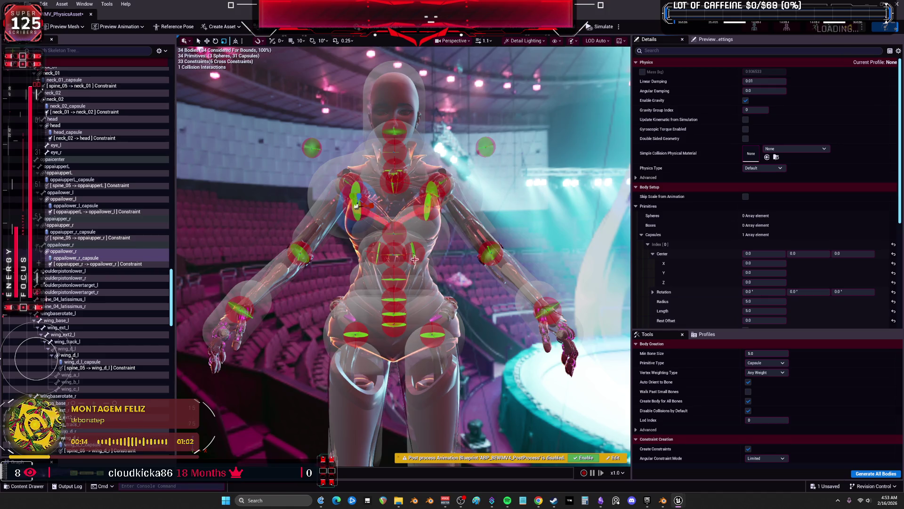
Reset the oppailower_l capsule's centre and rotation to zero
left_click(356, 206)
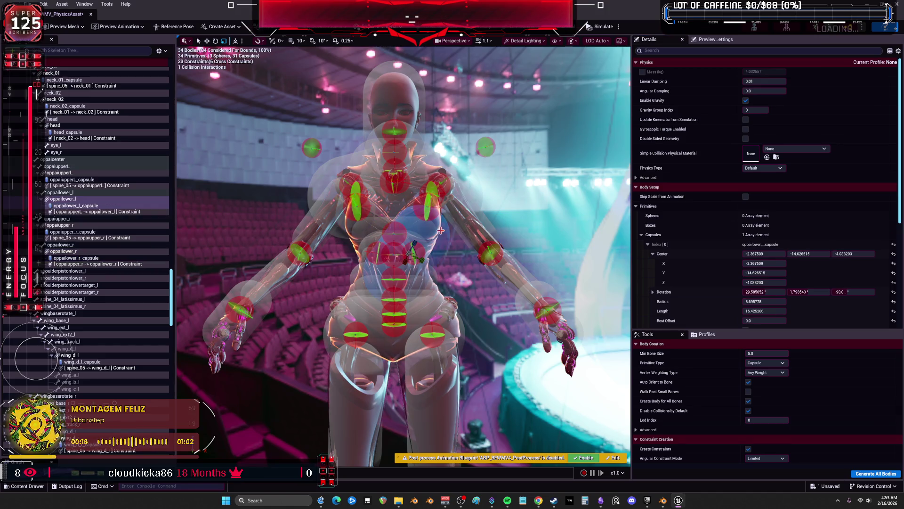
left_click(894, 255)
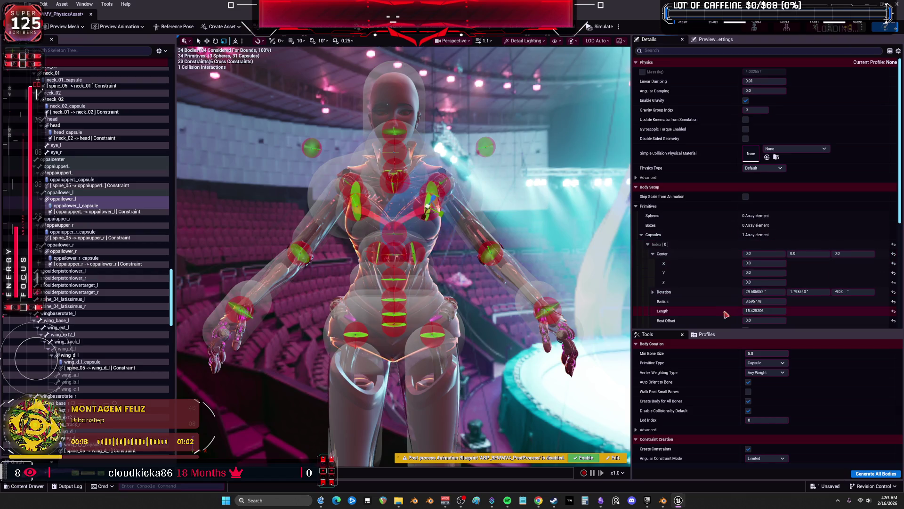
left_click(894, 292)
left_click(774, 302)
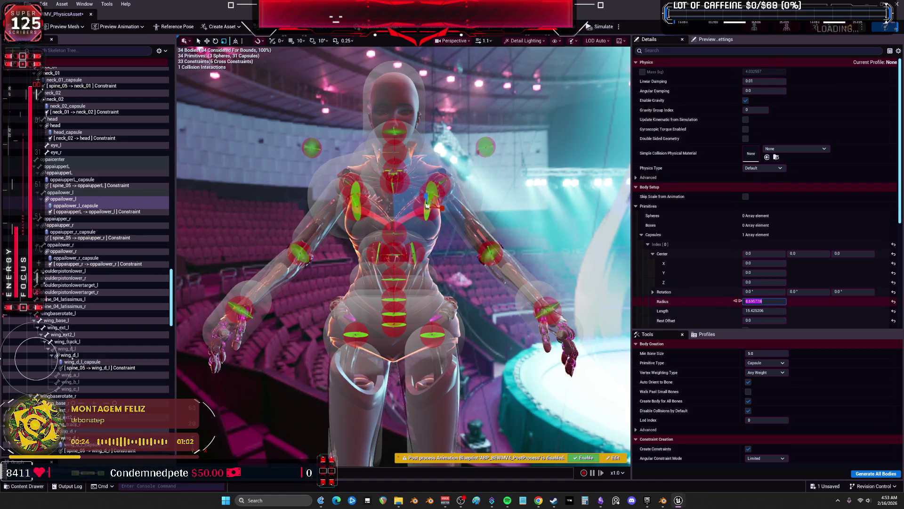
left_click(527, 283)
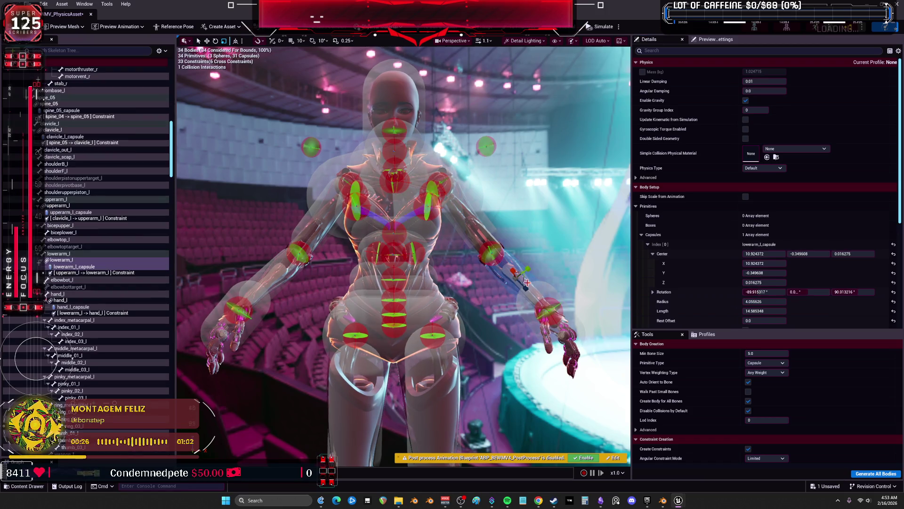
left_click_drag(525, 284, 405, 283)
mouse_move(537, 279)
left_mouse_down()
mouse_move(598, 279)
mouse_move(550, 292)
mouse_move(551, 311)
left_mouse_up()
scroll(550, 311, "down", 5)
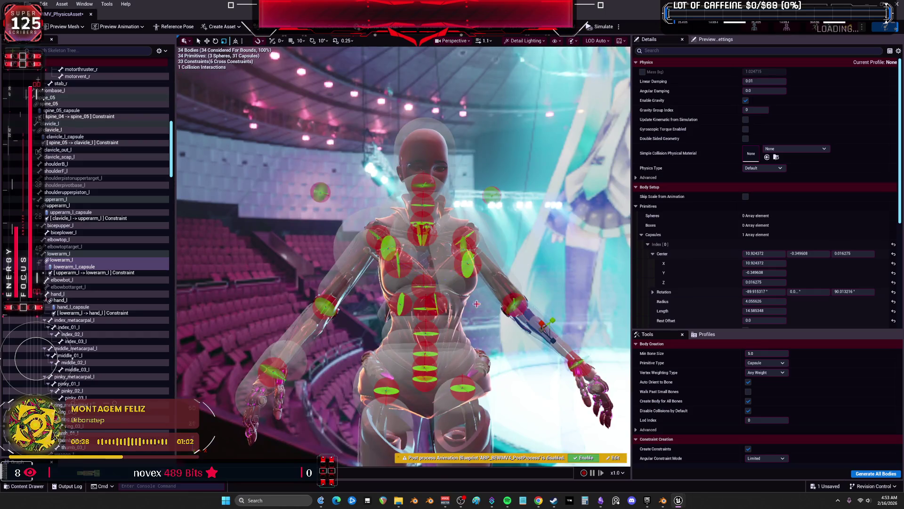
left_click(468, 263)
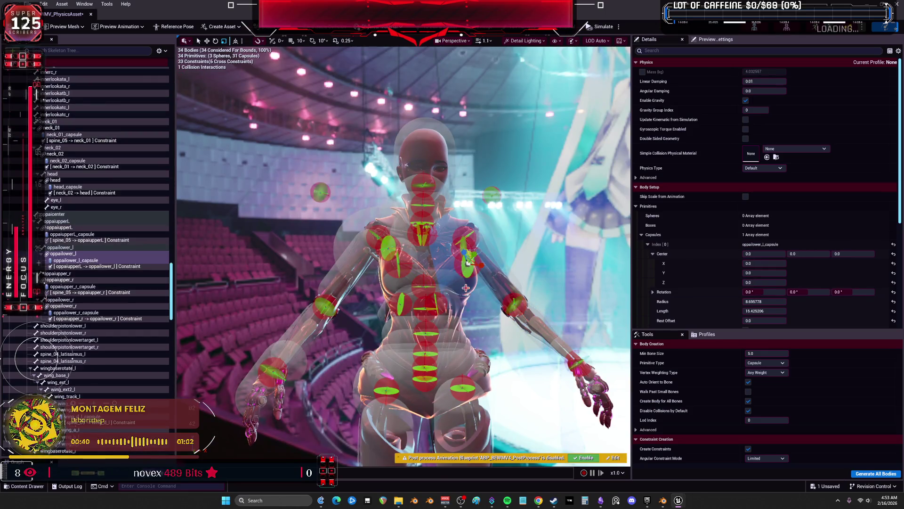
scroll(763, 290, "down", 2)
Set oppailower_l to radius 5 and length about 5.43, then save the asset
left_click(756, 257)
type("5")
key("Return")
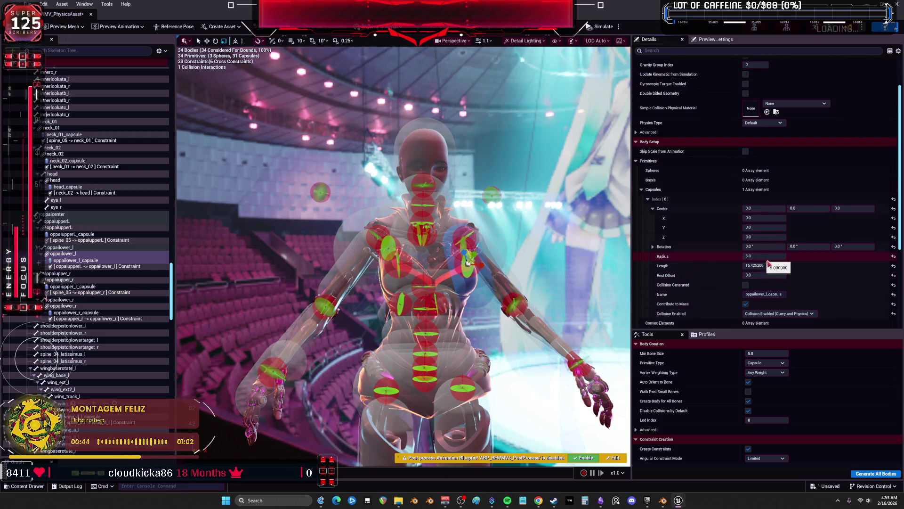
left_click(771, 265)
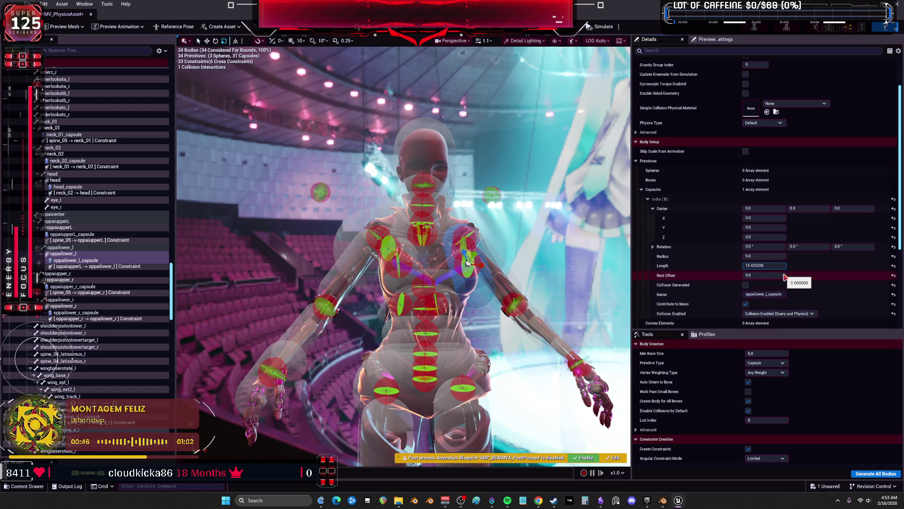
key("Return")
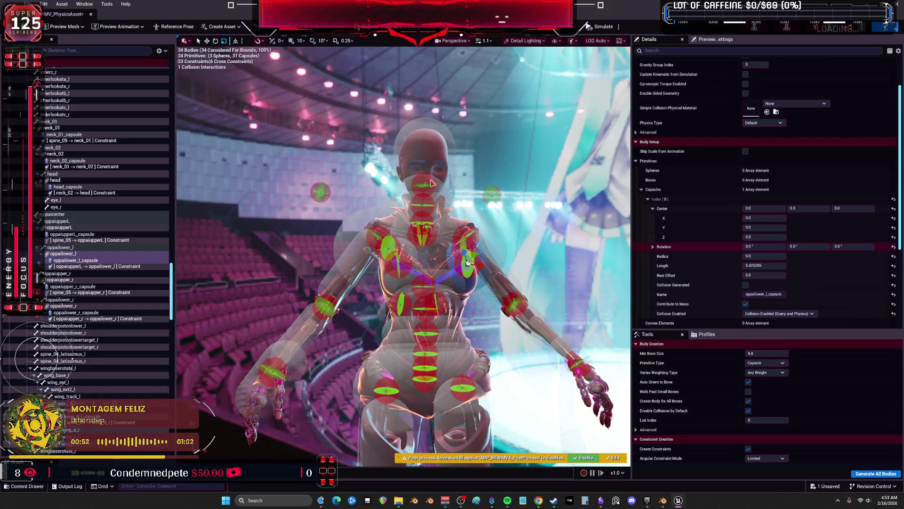
key("ctrl+s")
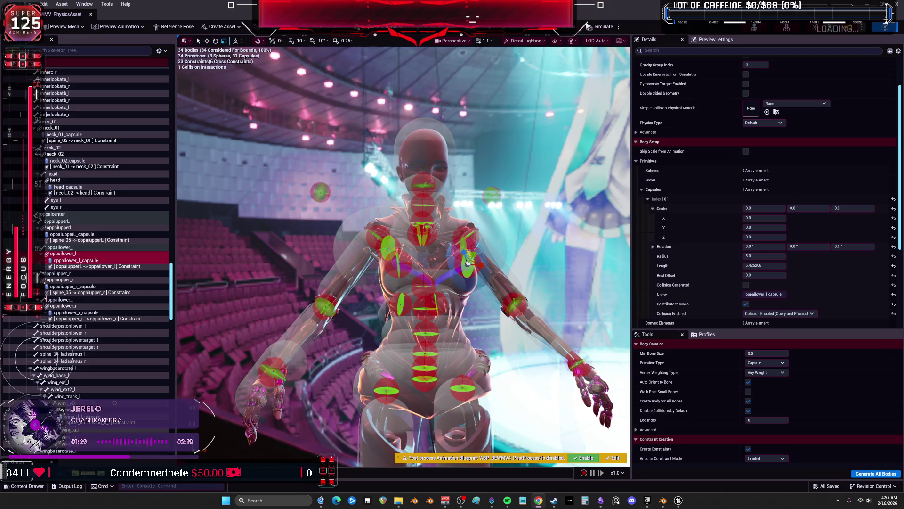
left_click_drag(467, 262, 638, 218)
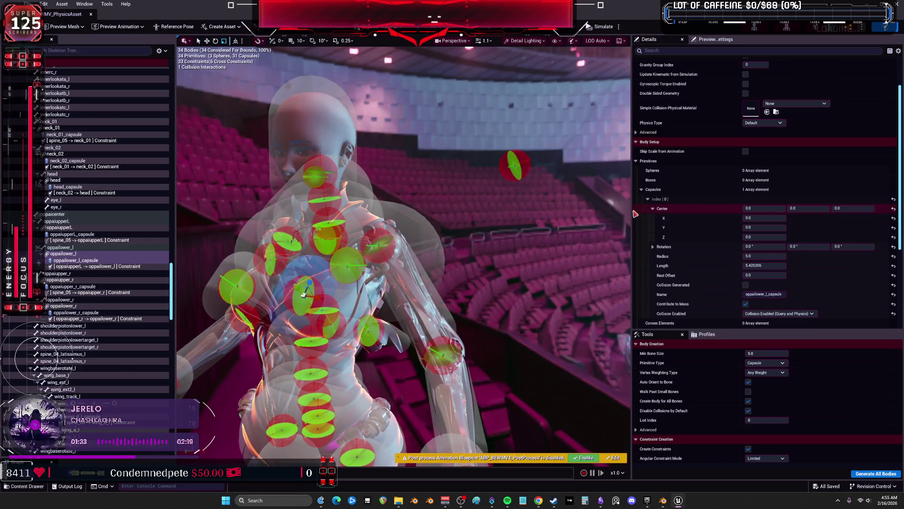
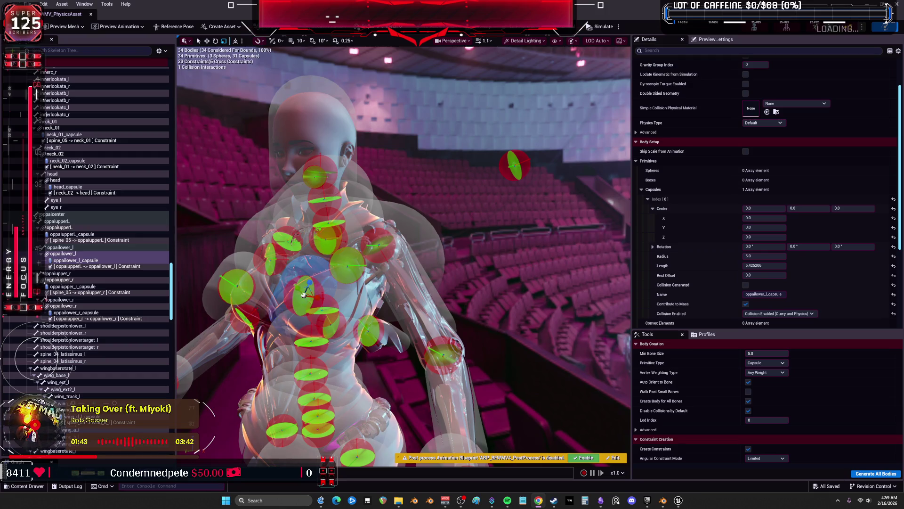
Orbit around the character and select hand_l_capsule to show its Details
mouse_move(448, 223)
left_mouse_down()
mouse_move(386, 238)
mouse_move(377, 256)
mouse_move(376, 200)
left_mouse_up()
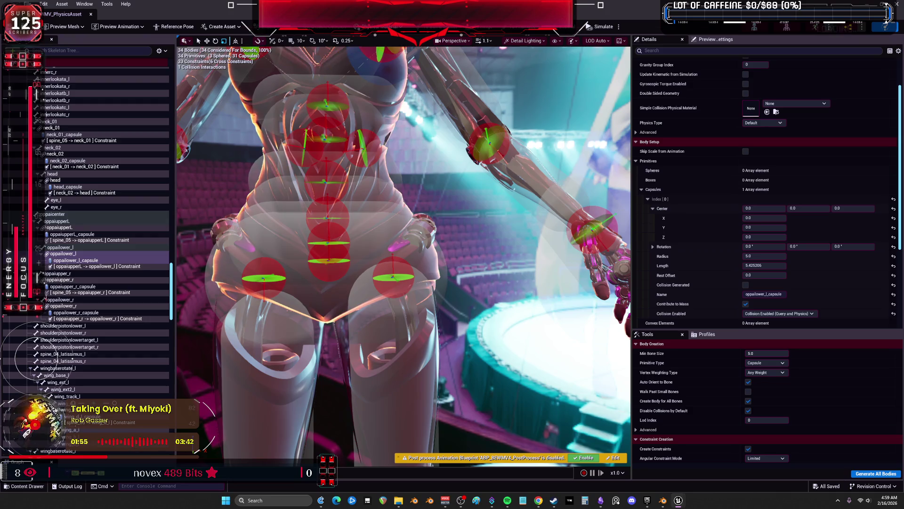
mouse_move(451, 213)
left_mouse_down()
mouse_move(368, 208)
mouse_move(457, 216)
left_mouse_up()
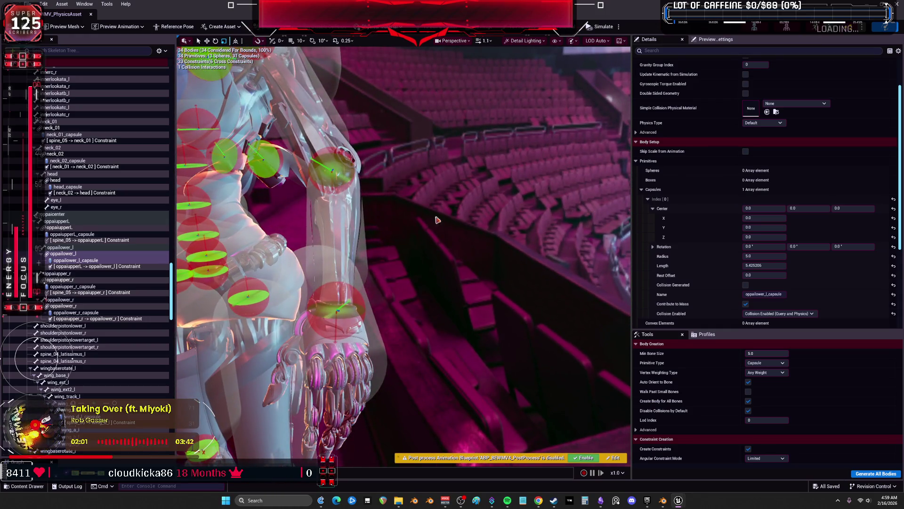
left_click(357, 273)
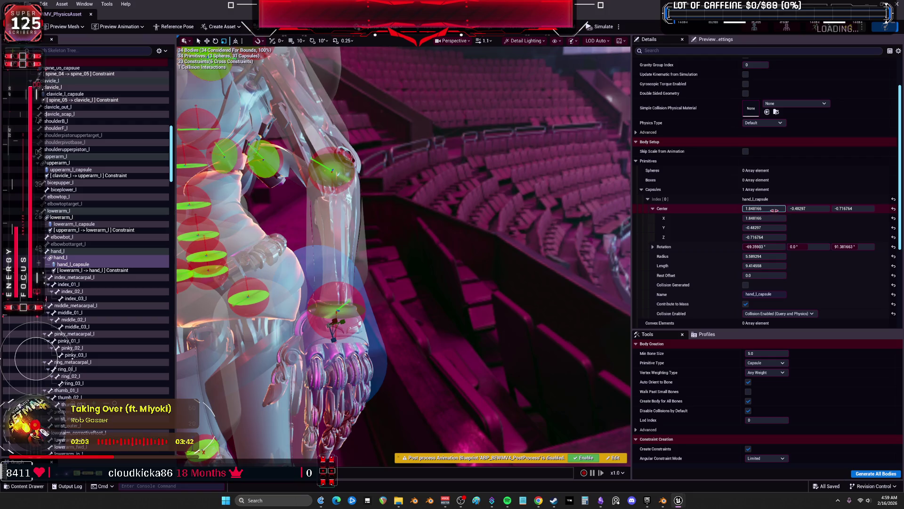
Reset hand_l_capsule's Center to 0, 0, 0 and view the hand up close
left_click(893, 209)
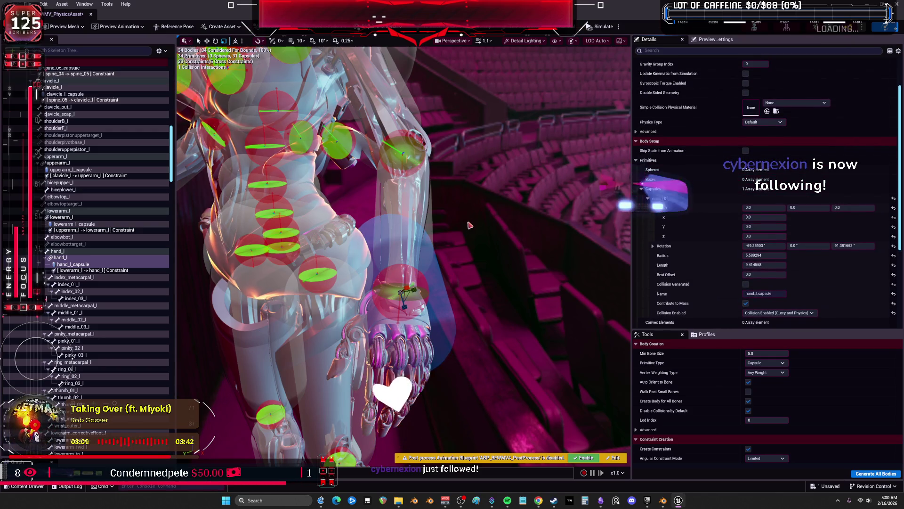
mouse_move(485, 239)
left_mouse_down()
mouse_move(452, 245)
mouse_move(486, 239)
mouse_move(466, 237)
left_mouse_up()
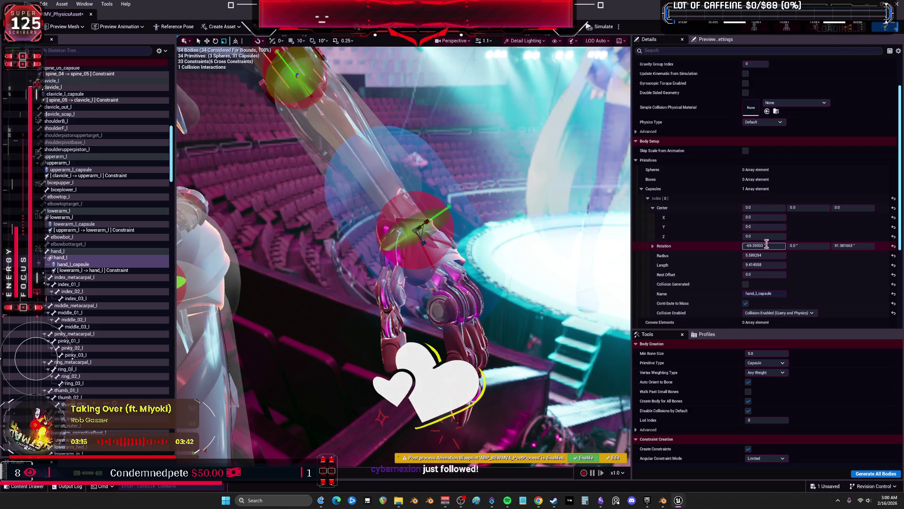
Reset the hand capsule's rotation, then set it to 90, 0, 90
left_click(894, 245)
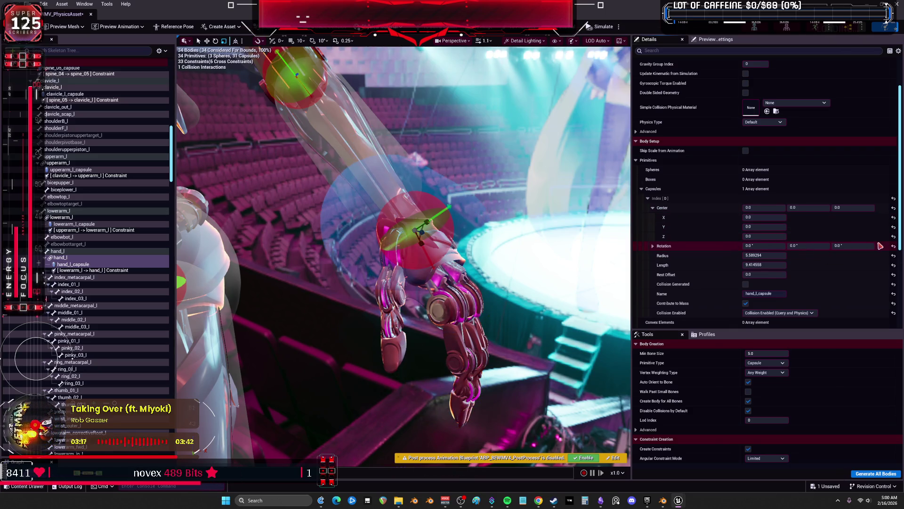
left_click(761, 246)
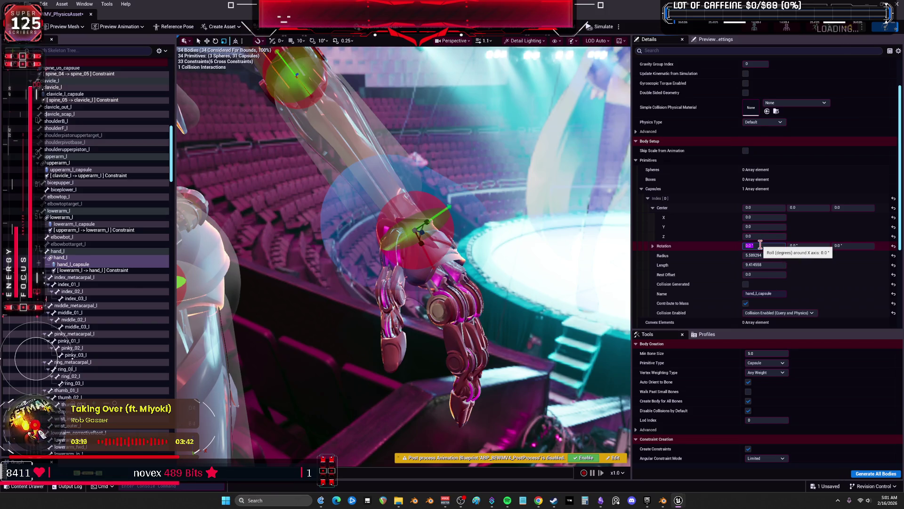
type("90")
key("Return")
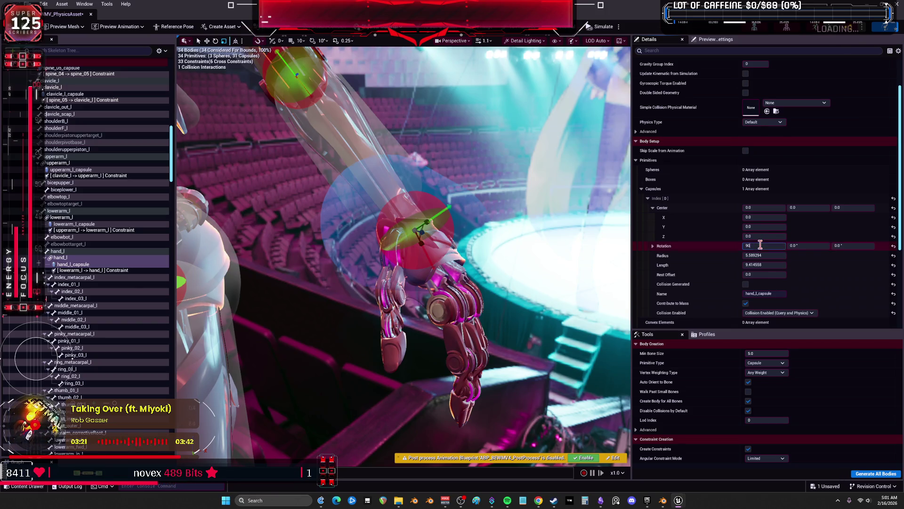
left_click(803, 245)
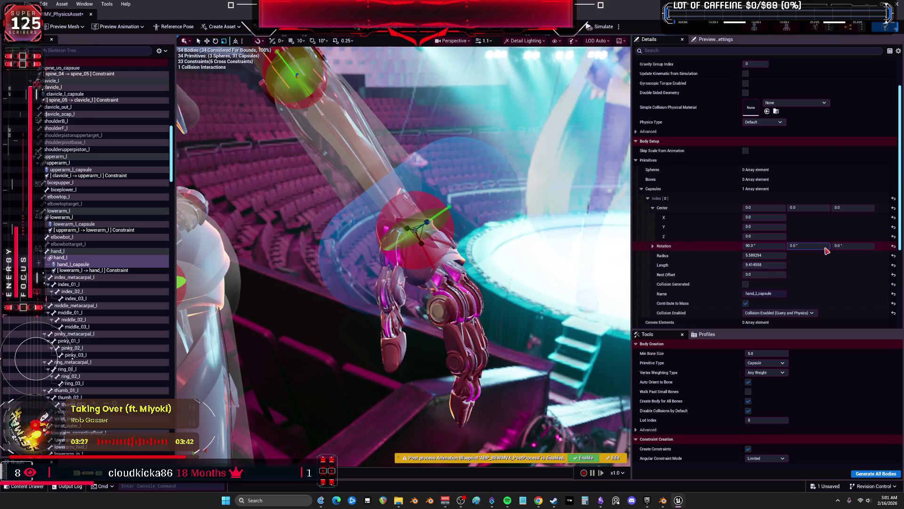
type("90")
key("Return")
left_click(819, 247)
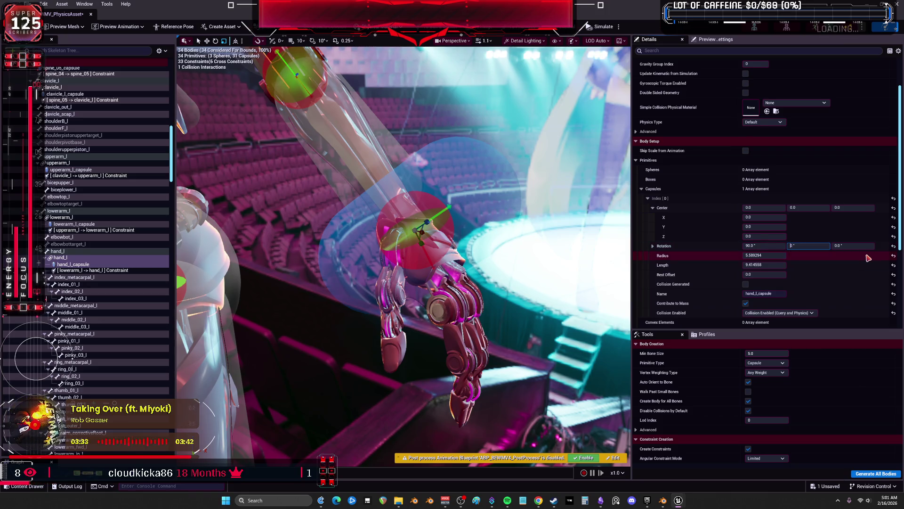
key("Tab")
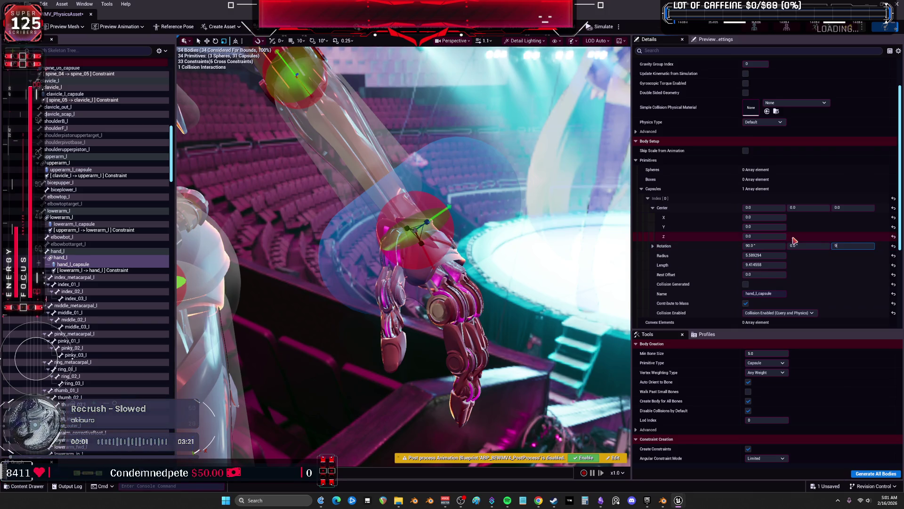
type("0")
key("Return")
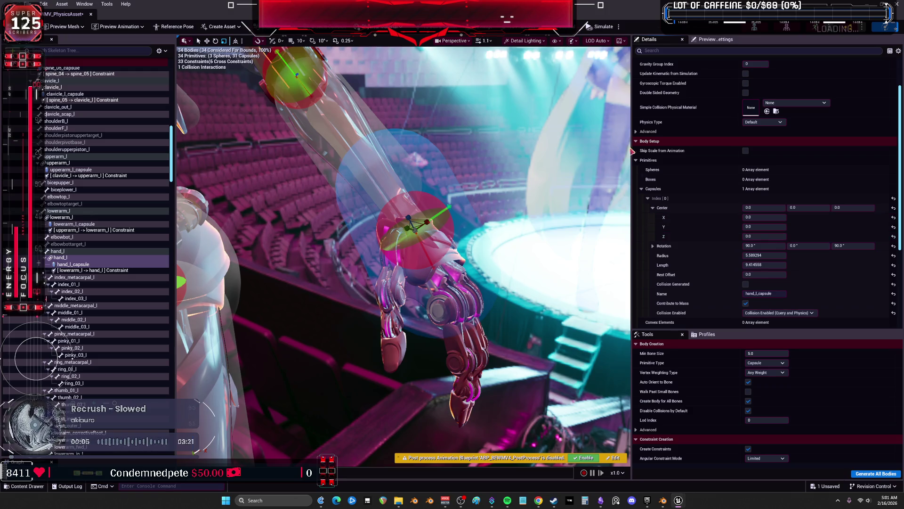
Set the capsule's length to 4.0 and Center Y to 0, then shift it to Center X 3.479961
left_click(778, 266)
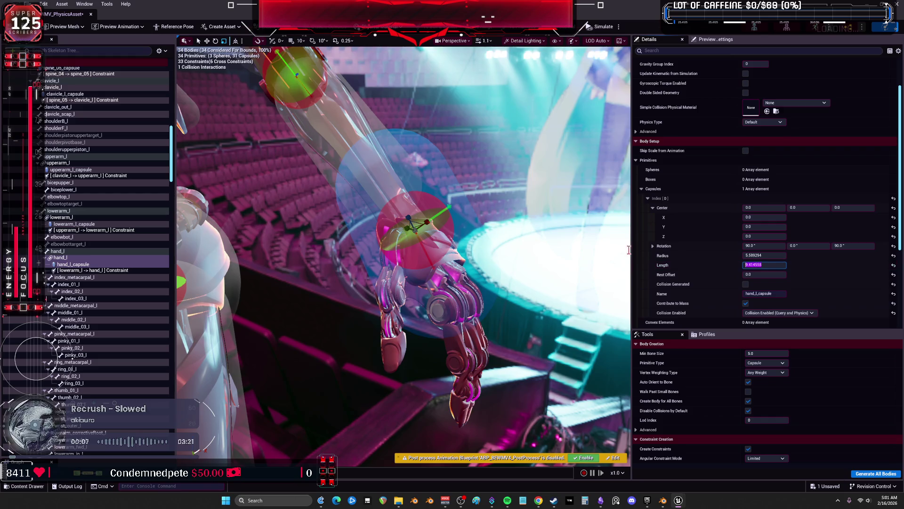
type("4")
key("Return")
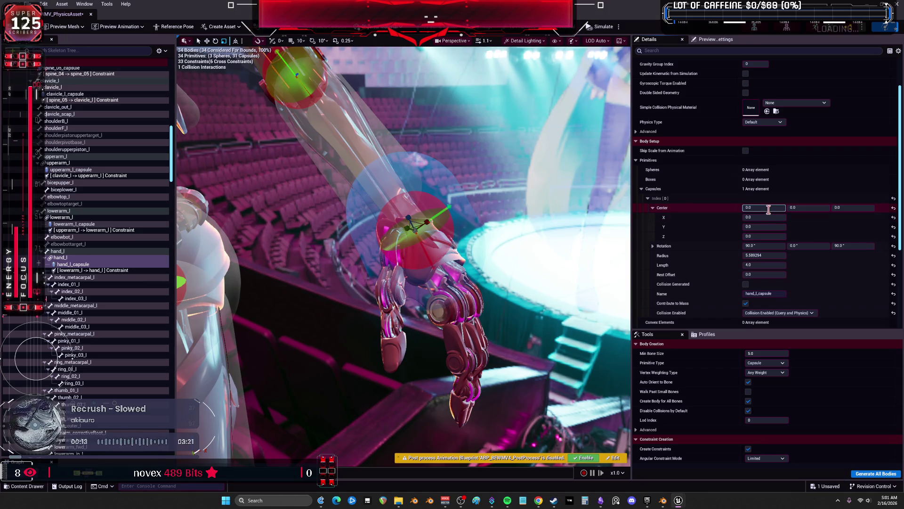
right_click(770, 209)
left_click(817, 182)
left_click(811, 207)
type("0")
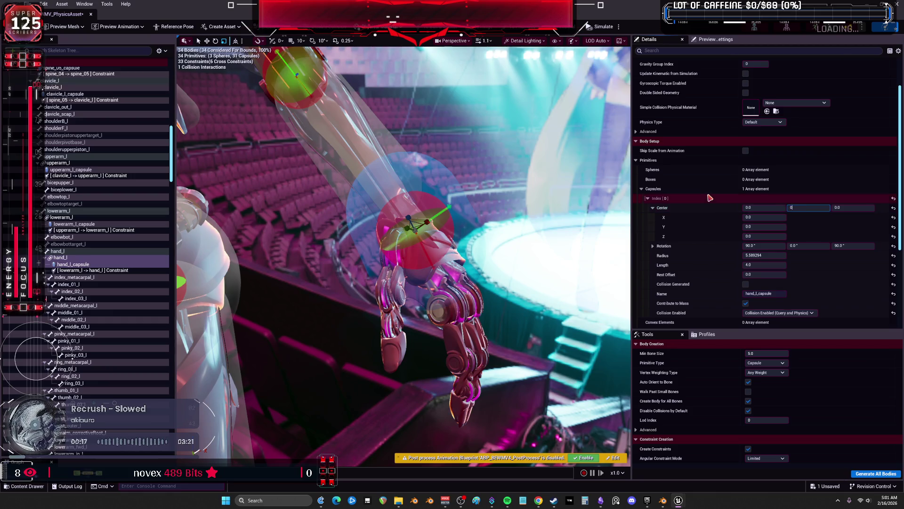
key("Return")
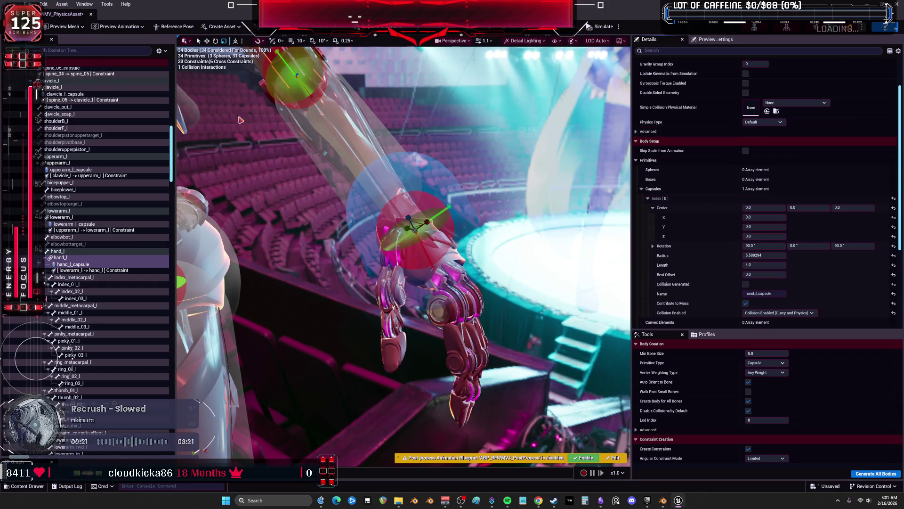
mouse_move(333, 172)
left_mouse_down()
mouse_move(448, 211)
mouse_move(384, 215)
mouse_move(393, 230)
left_mouse_up()
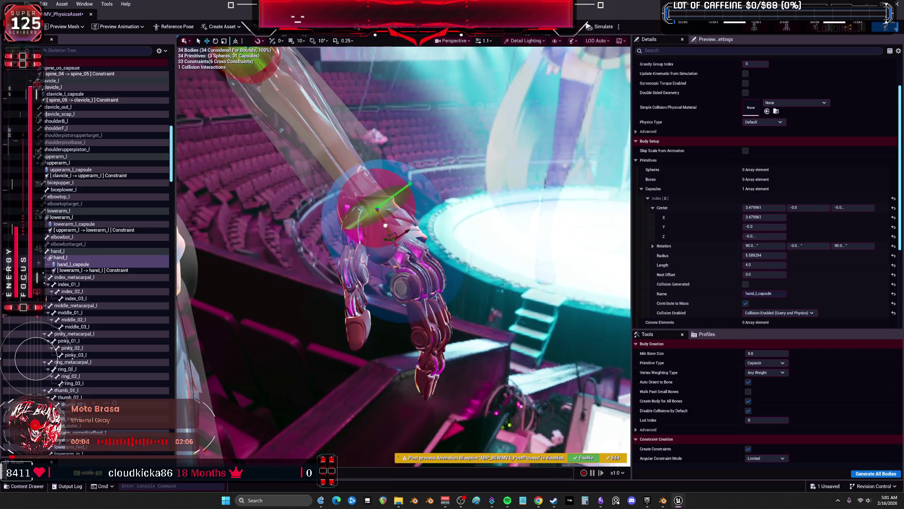
Scale the hand capsule to about 3.97 radius and 5.62 length to wrap the hand
key("f")
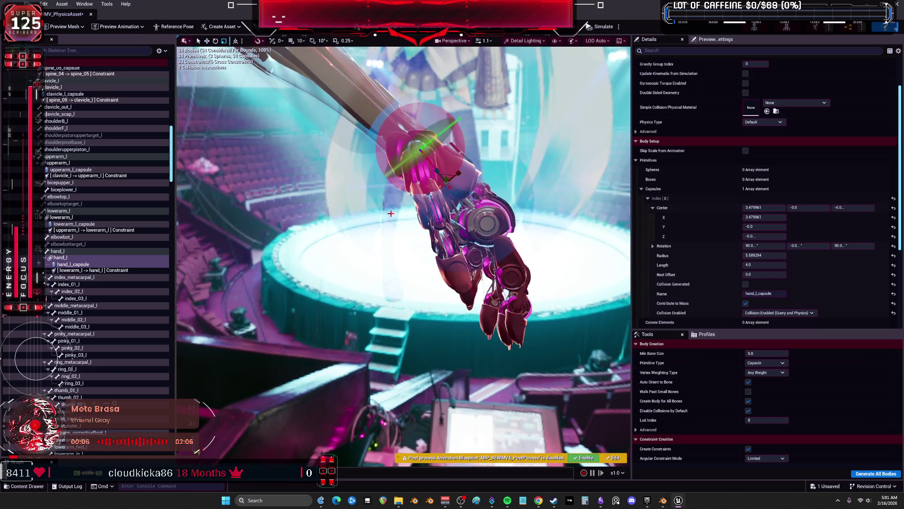
mouse_move(446, 178)
left_mouse_down()
mouse_move(467, 168)
mouse_move(445, 181)
mouse_move(490, 231)
mouse_move(462, 228)
left_mouse_up()
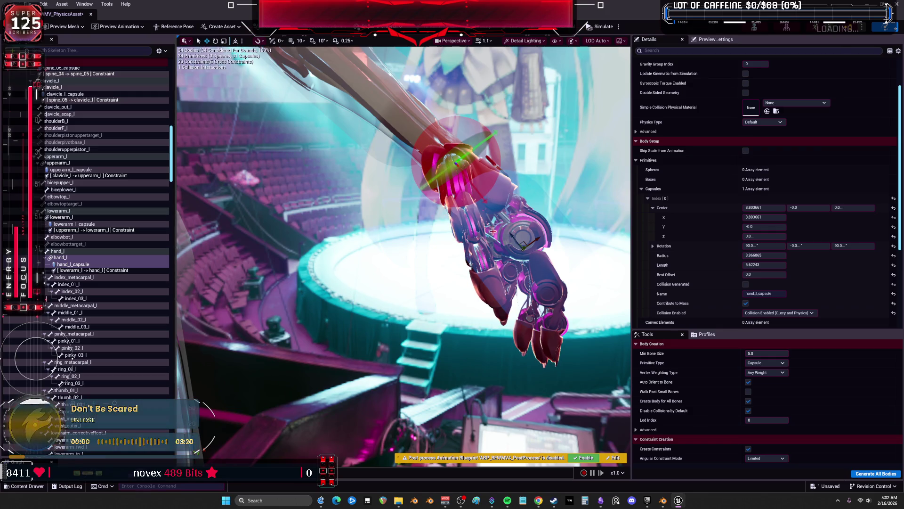
left_click_drag(498, 223, 499, 223)
key("f")
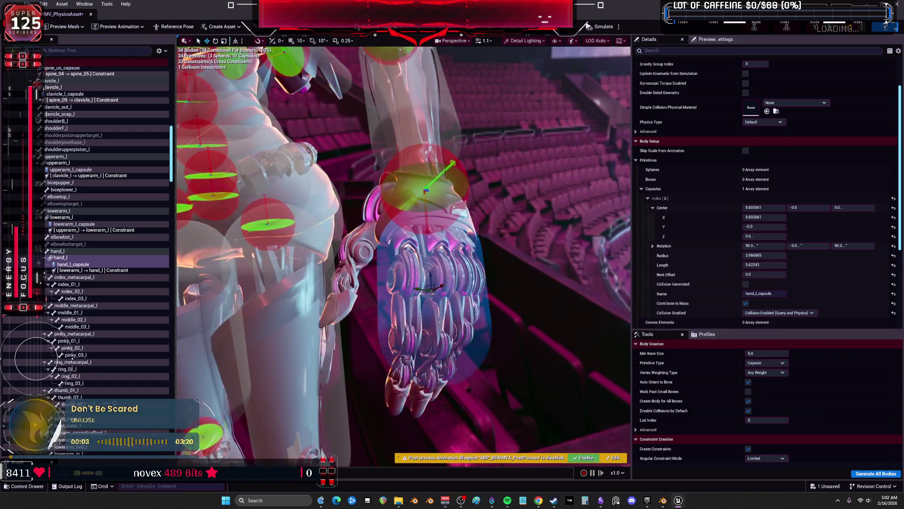
Check the hand capsule's fit from several angles, then select the upperarm_l–lowerarm_l constraint
left_click_drag(513, 234, 513, 233)
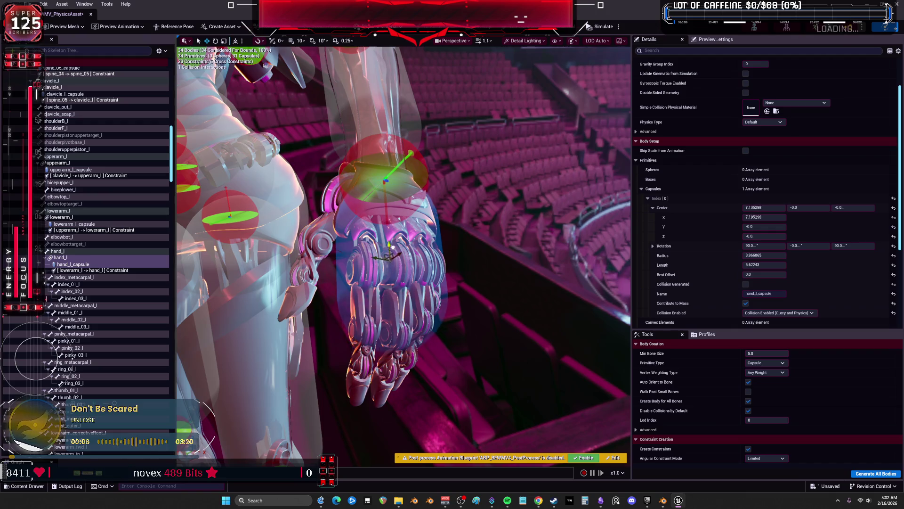
mouse_move(431, 242)
left_mouse_down()
mouse_move(466, 243)
mouse_move(446, 237)
left_mouse_up()
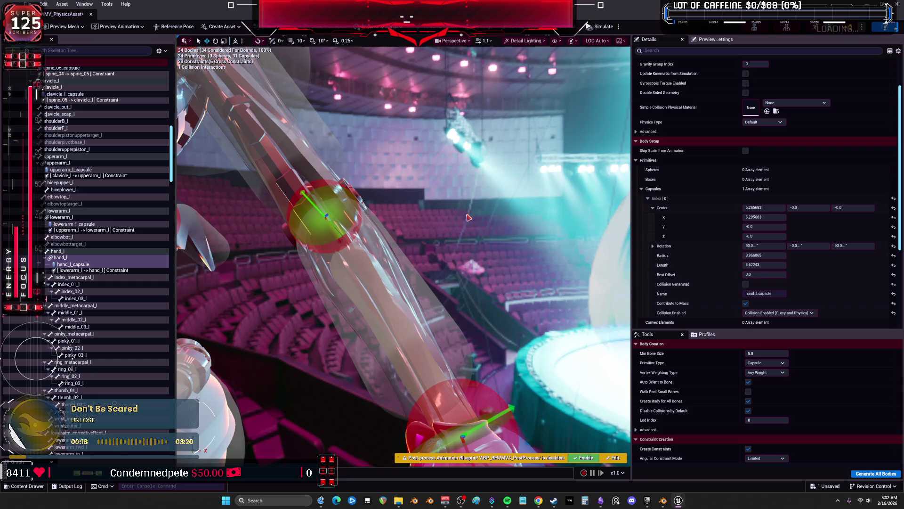
left_click_drag(441, 232, 417, 220)
left_click(398, 193)
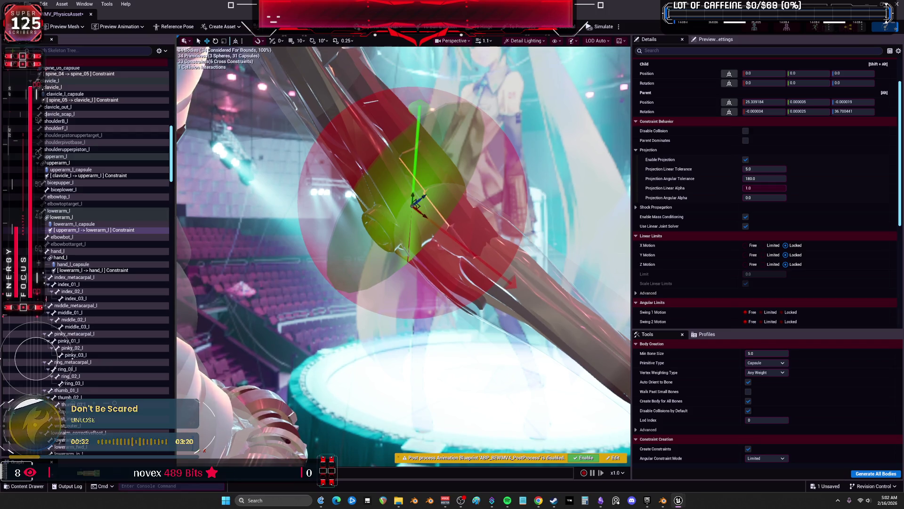
Select the left forearm capsule and lengthen it with the gizmo
mouse_move(445, 186)
left_mouse_down()
mouse_move(508, 155)
mouse_move(390, 175)
mouse_move(405, 155)
mouse_move(485, 311)
mouse_move(501, 291)
left_mouse_up()
left_click(484, 311)
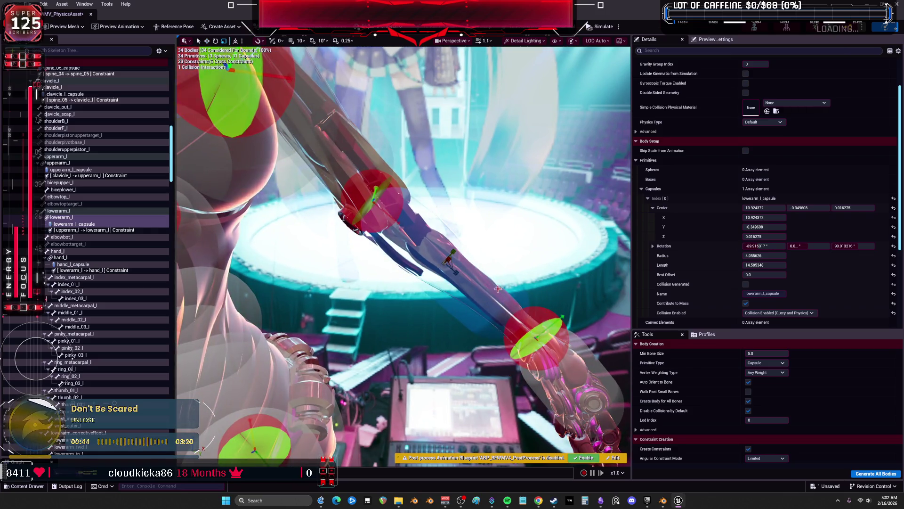
left_click_drag(451, 263, 465, 325)
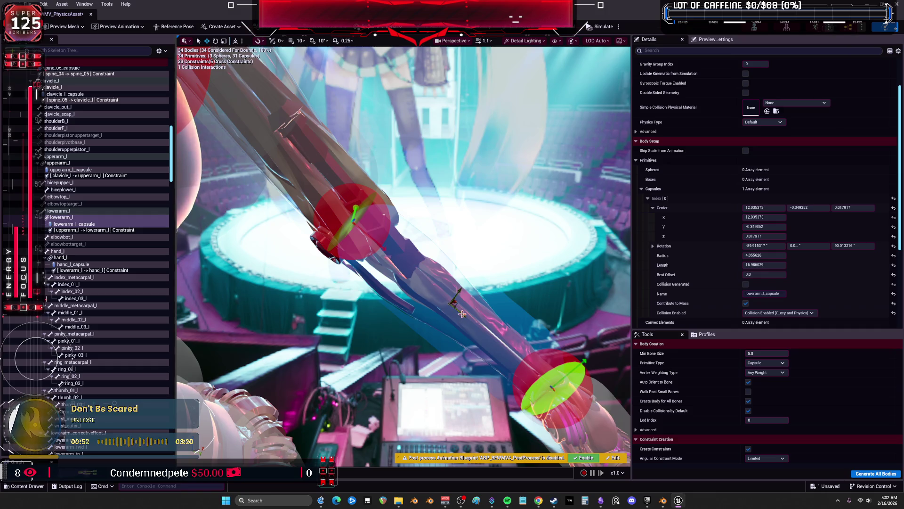
left_click_drag(453, 303, 452, 302)
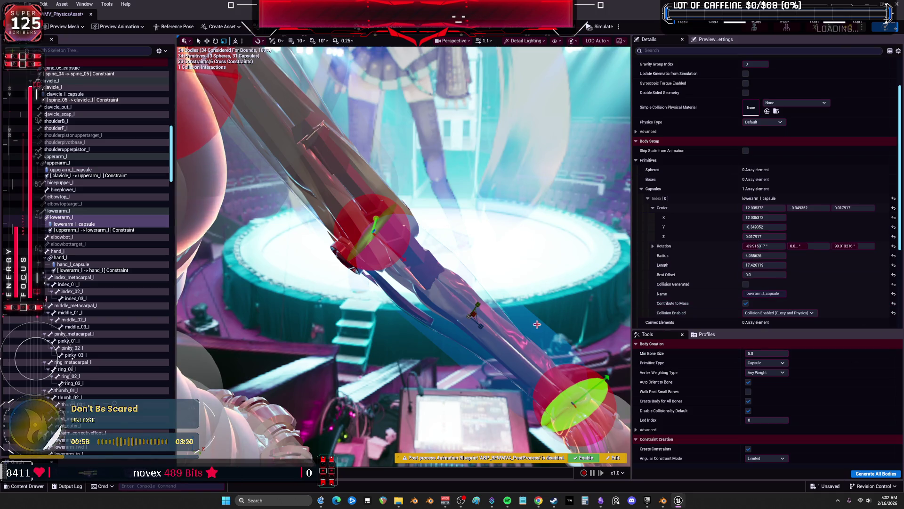
Set the forearm capsule's radius to 4.5, then select upperarm_l_capsule
left_click(779, 246)
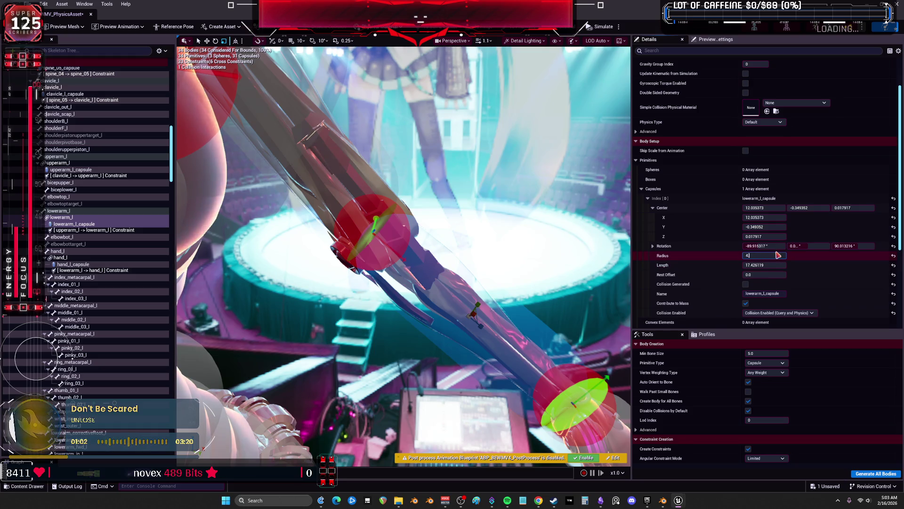
type(".5")
key("Return")
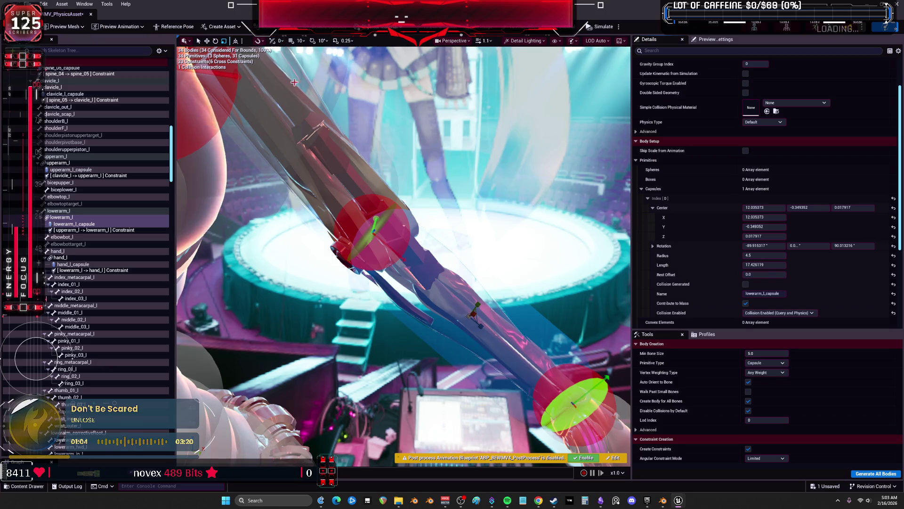
left_click(407, 138)
left_click(419, 201)
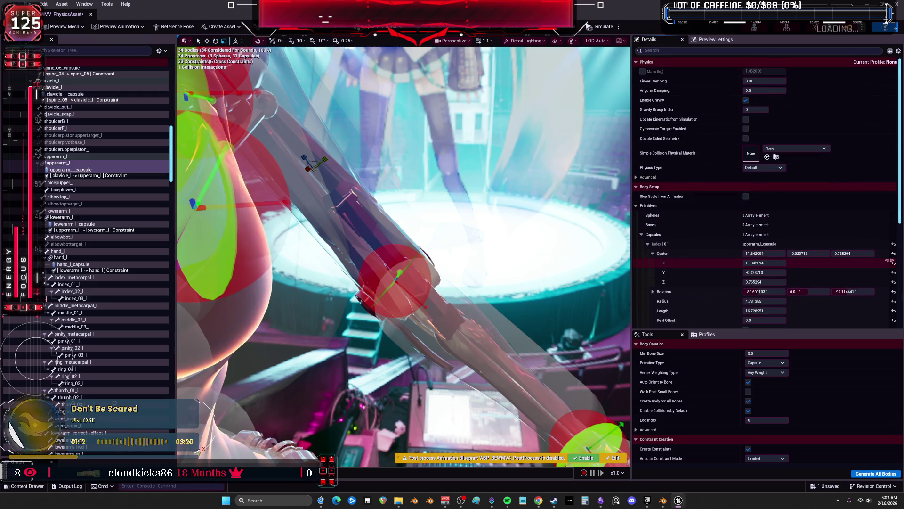
Scale upperarm_l_capsule to radius about 5.47 and length 16.04, then select clavicle_l_capsule
scroll(889, 265, "down", 1)
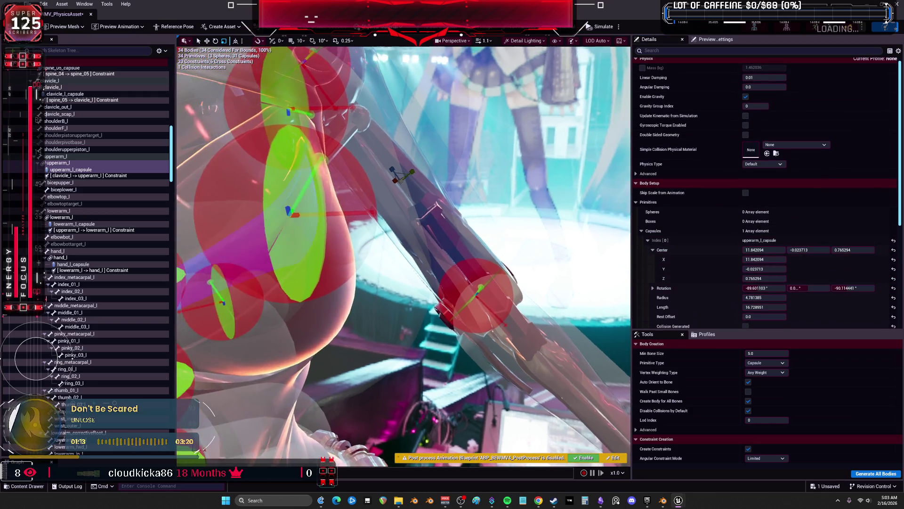
left_click_drag(409, 203, 409, 203)
left_click_drag(358, 137, 358, 137)
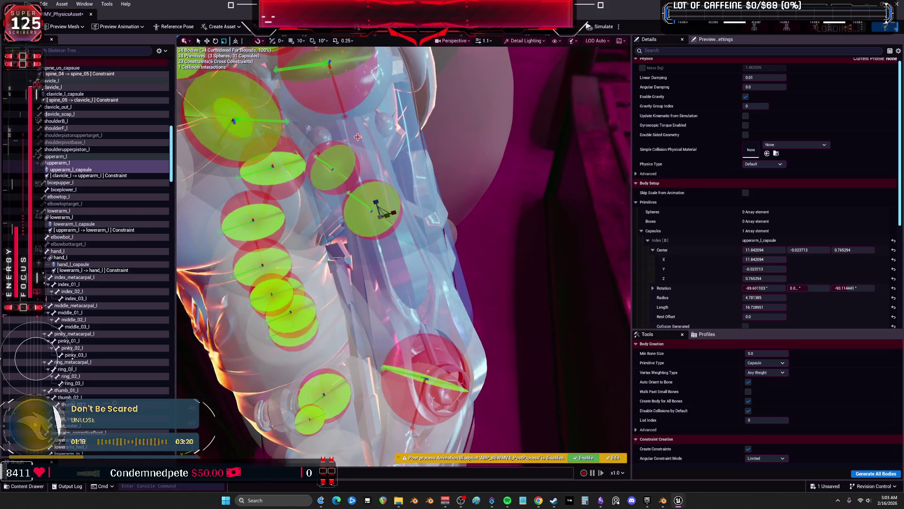
mouse_move(392, 213)
left_mouse_down()
mouse_move(379, 209)
mouse_move(392, 219)
left_mouse_up()
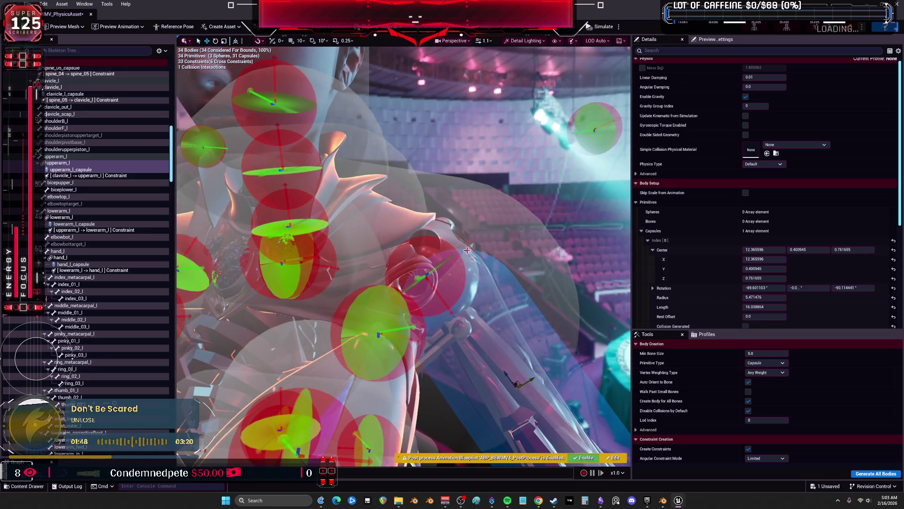
left_click(553, 239)
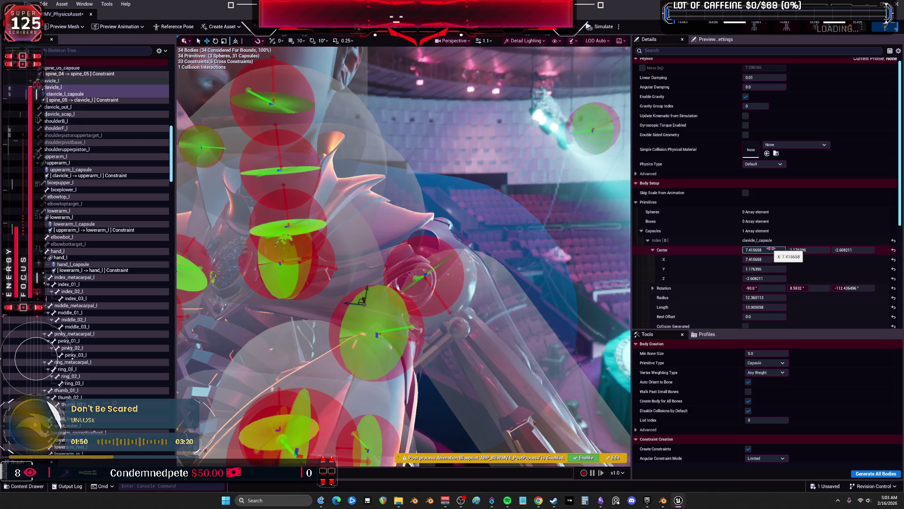
Reset the clavicle capsule's centre and set its radius to 8
left_click(894, 250)
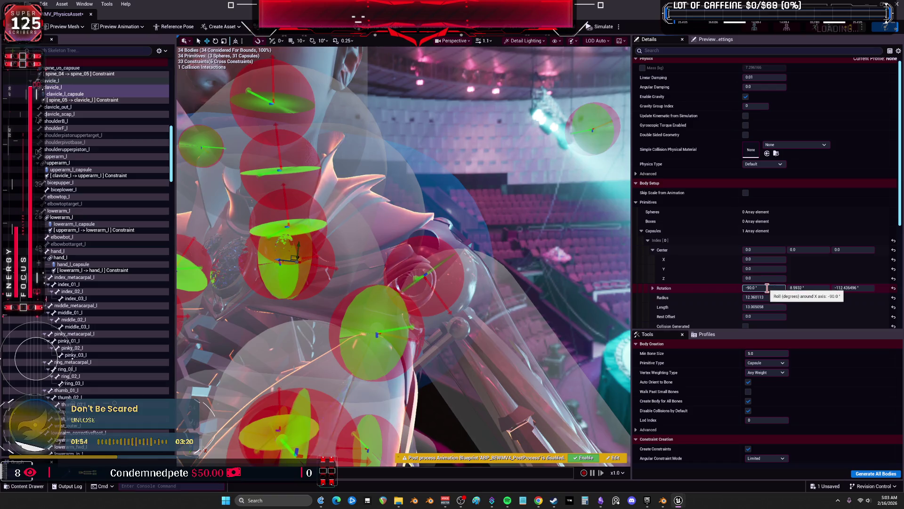
left_click(773, 297)
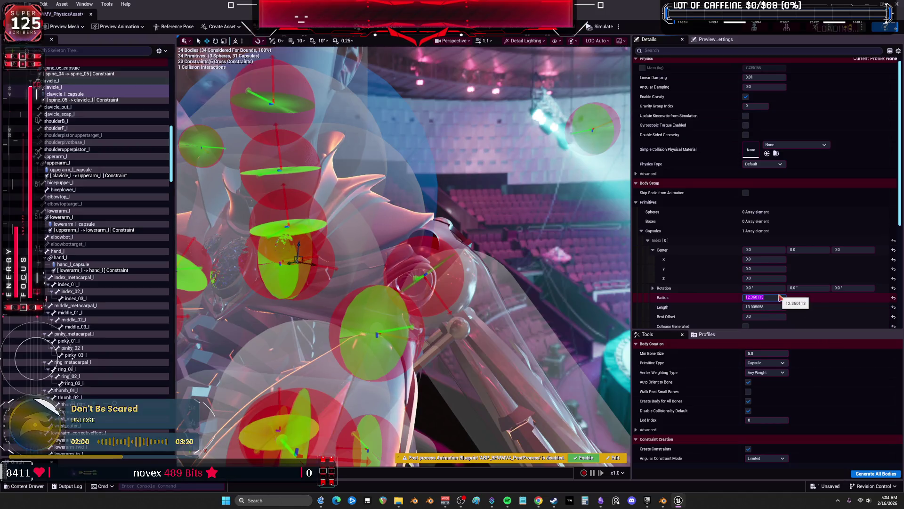
type("8")
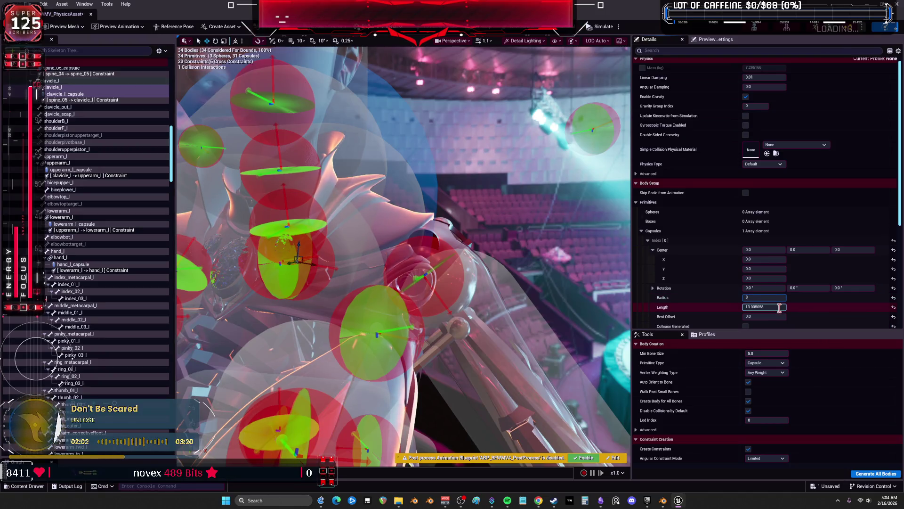
key("Return")
left_click_drag(404, 255, 531, 281)
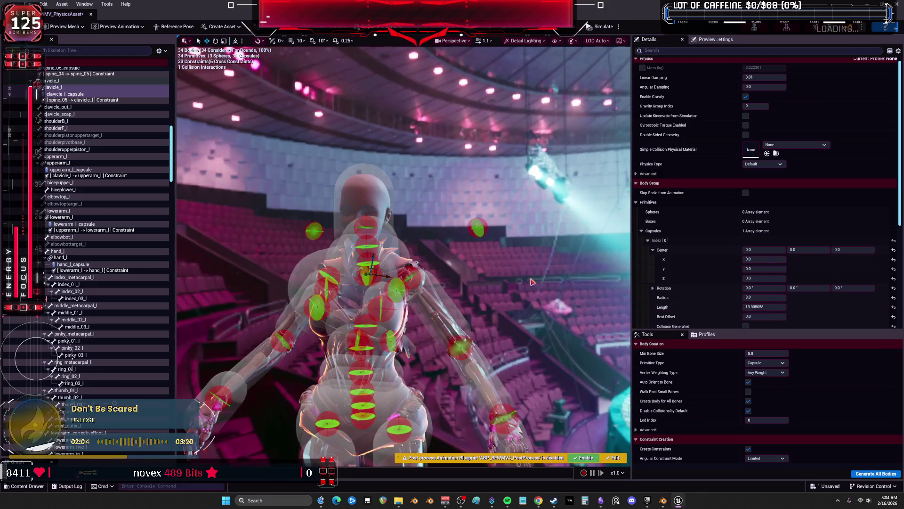
scroll(479, 285, "up", 5)
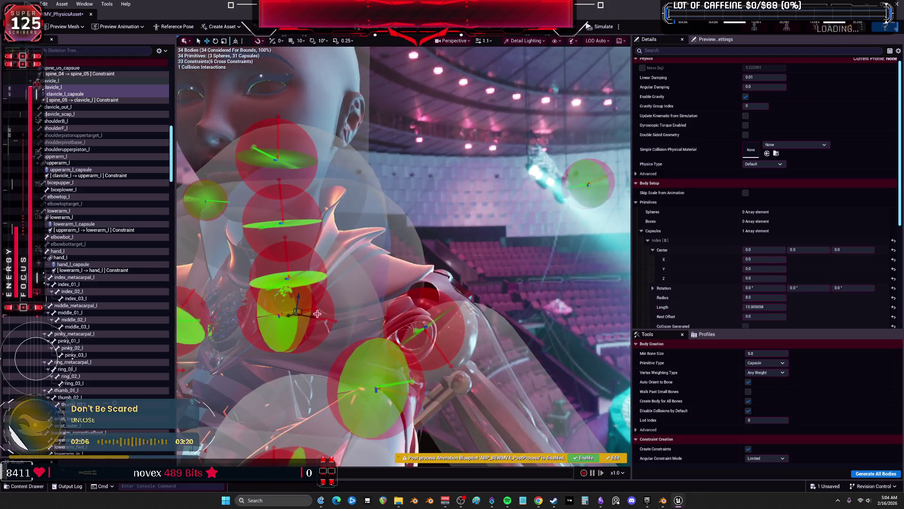
Tilt the clavicle capsule about -65 degrees and move it to centre 3.425203, -1.604031, -2.420323
left_click(767, 278)
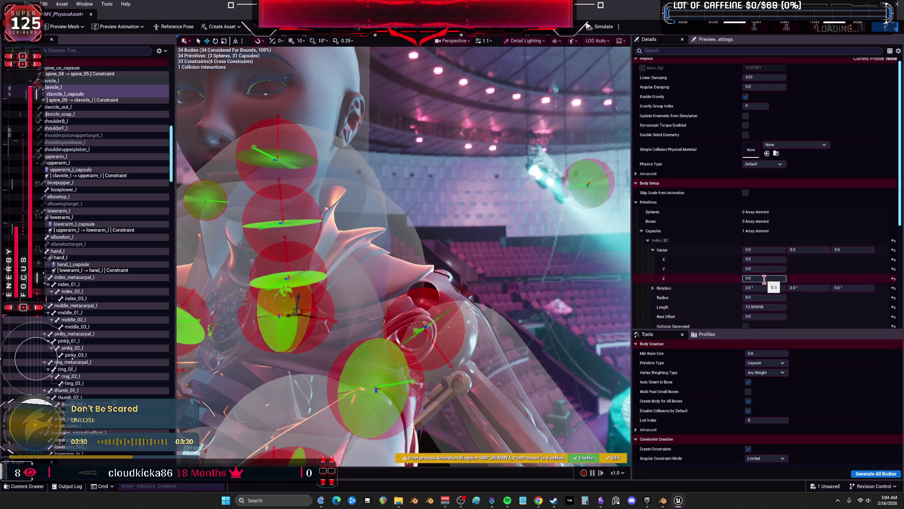
left_click(776, 268)
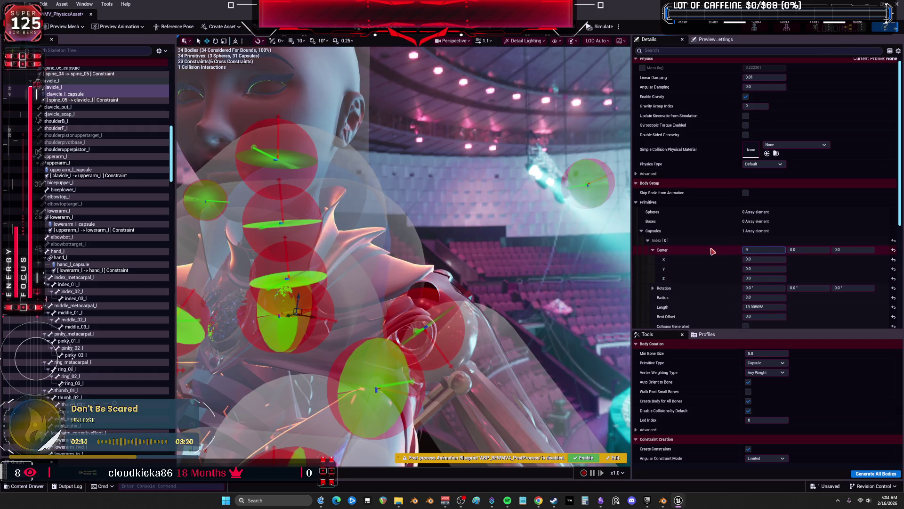
key("Return")
left_click_drag(518, 283, 517, 269)
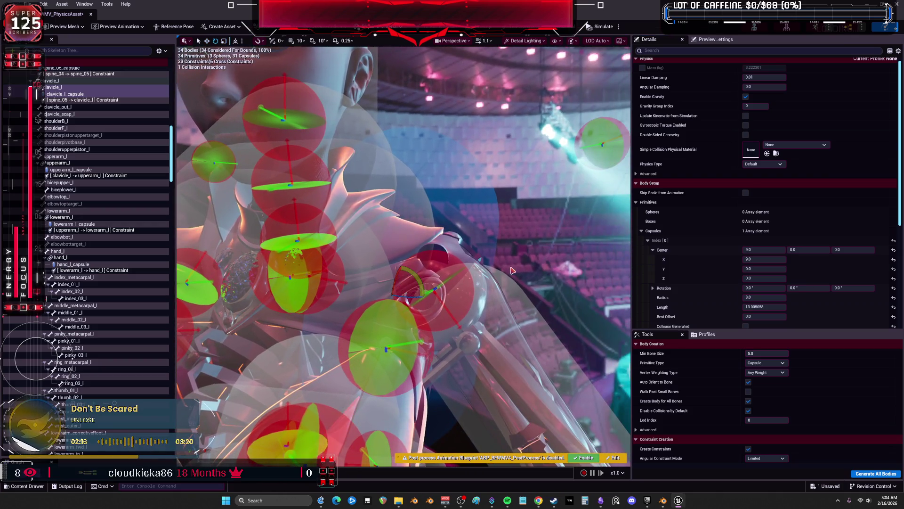
left_click_drag(410, 275, 408, 325)
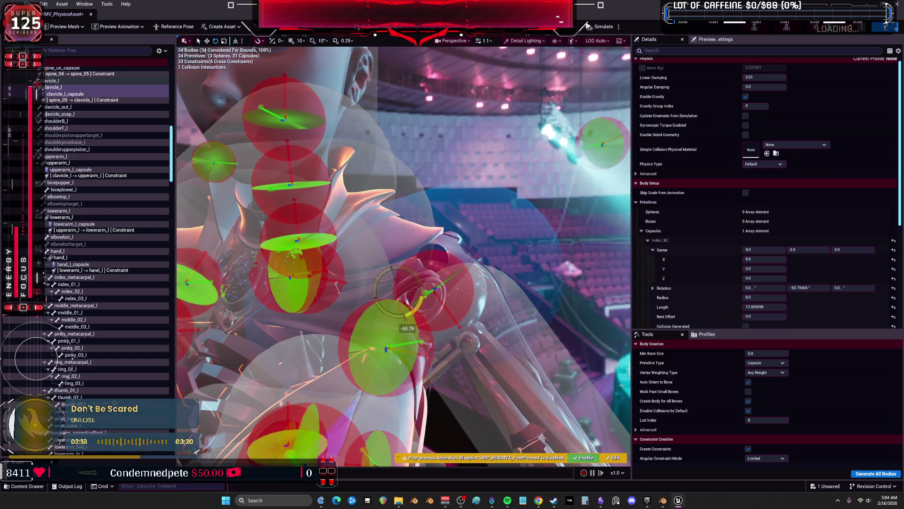
mouse_move(422, 277)
left_mouse_down()
mouse_move(433, 287)
mouse_move(374, 305)
left_mouse_up()
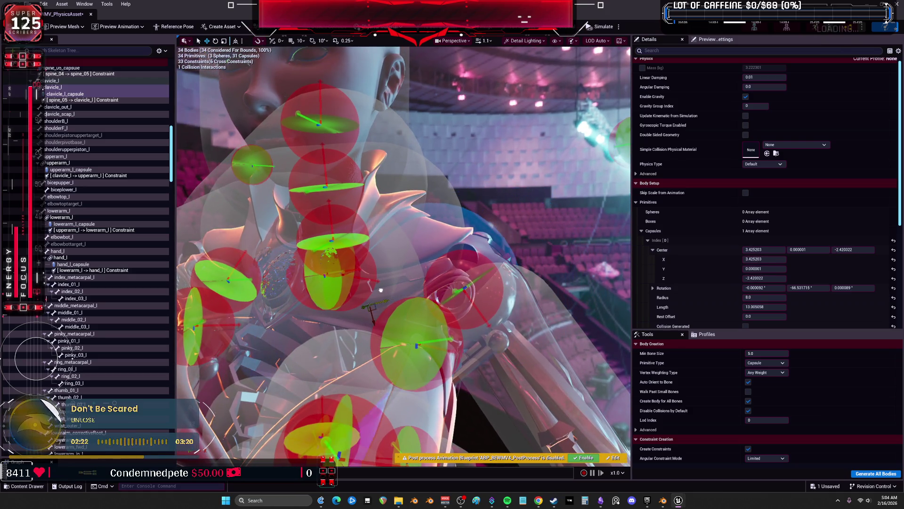
mouse_move(436, 286)
left_mouse_down()
mouse_move(436, 306)
mouse_move(395, 341)
mouse_move(438, 291)
left_mouse_up()
key("f")
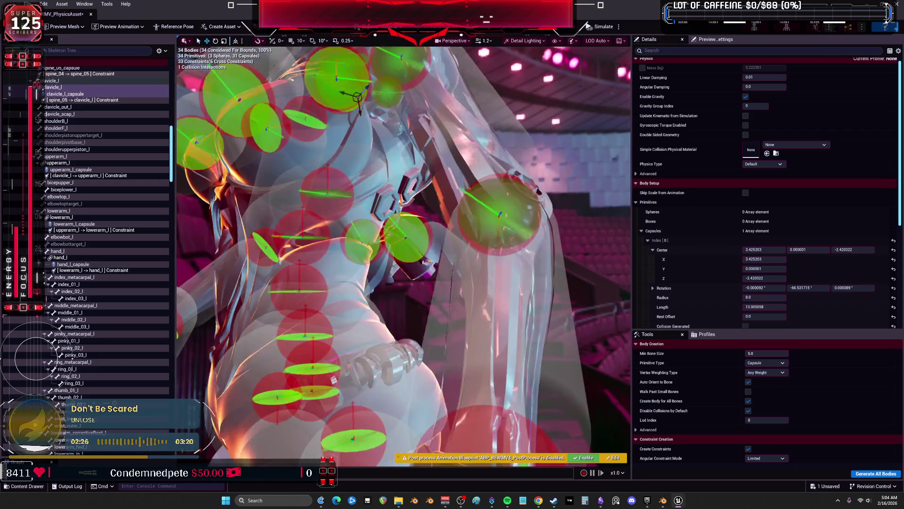
key("w")
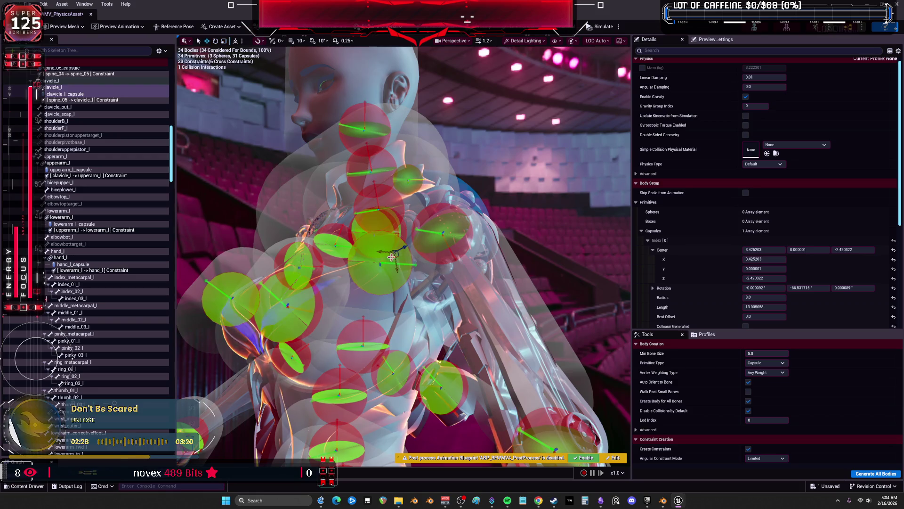
mouse_move(382, 253)
left_mouse_down()
mouse_move(271, 279)
mouse_move(424, 238)
mouse_move(390, 266)
mouse_move(525, 220)
left_mouse_up()
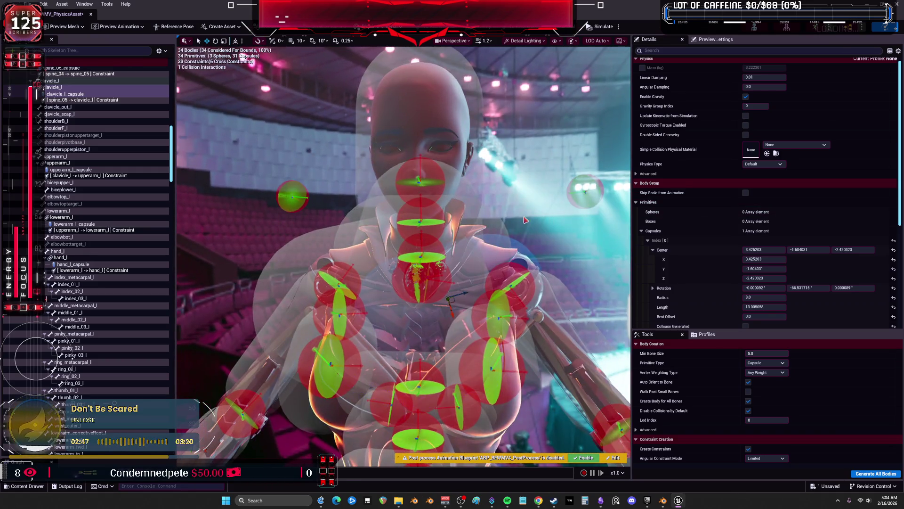
Select neck_01_capsule, neck_02_capsule and head_capsule and set their Center to 0, 0, 0
left_click(489, 218)
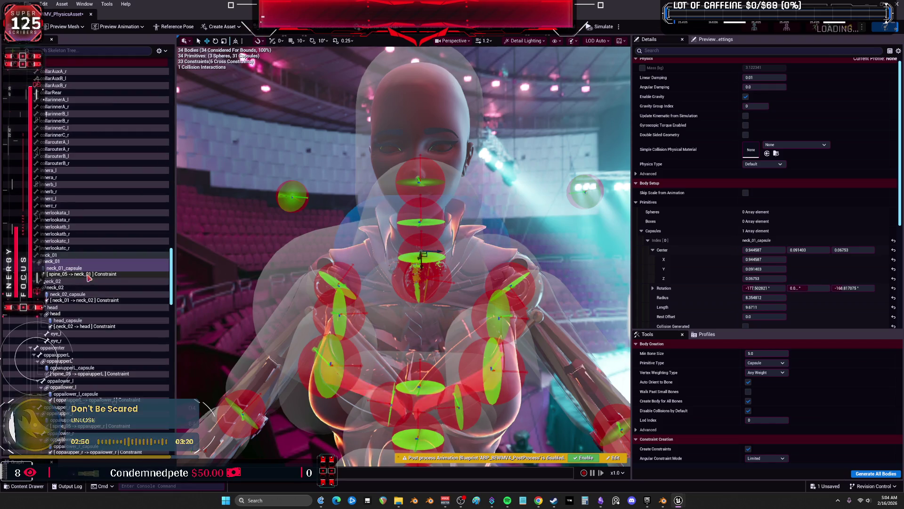
left_click(76, 294, "ctrl")
left_click(81, 321, "ctrl")
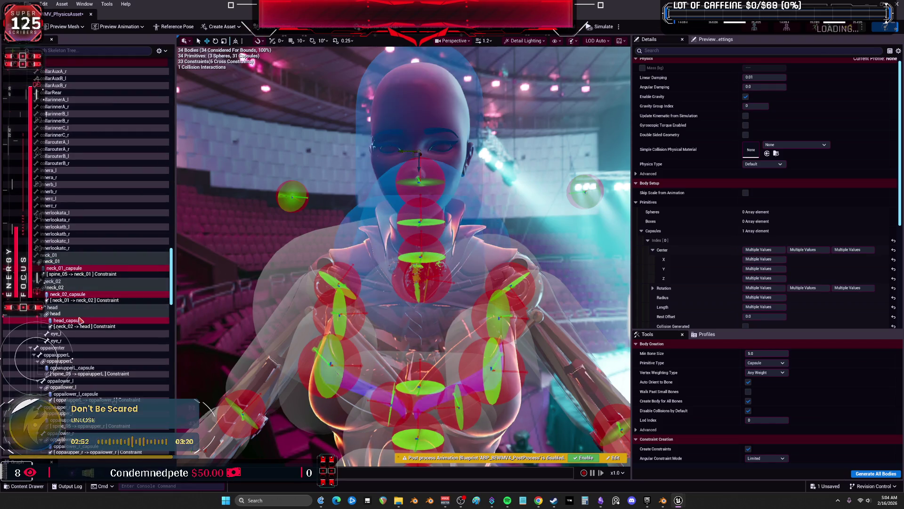
left_click(777, 251)
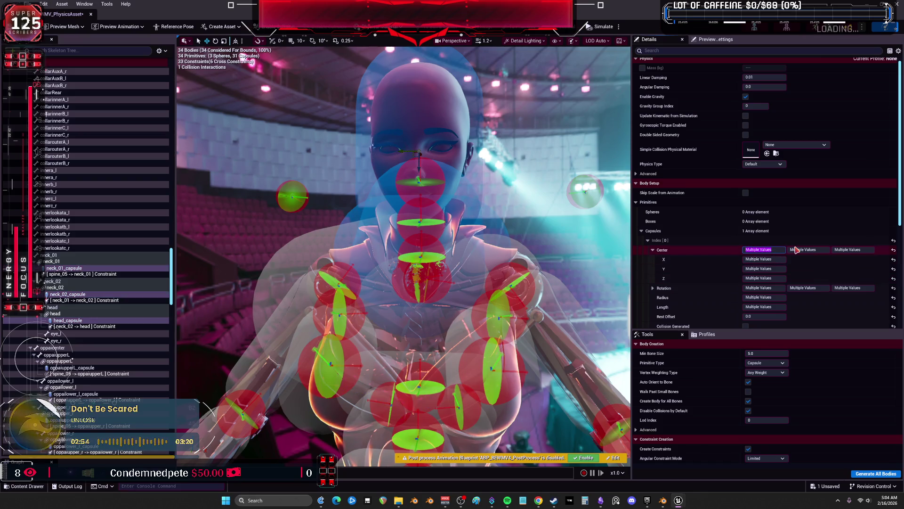
type("0")
key("Return")
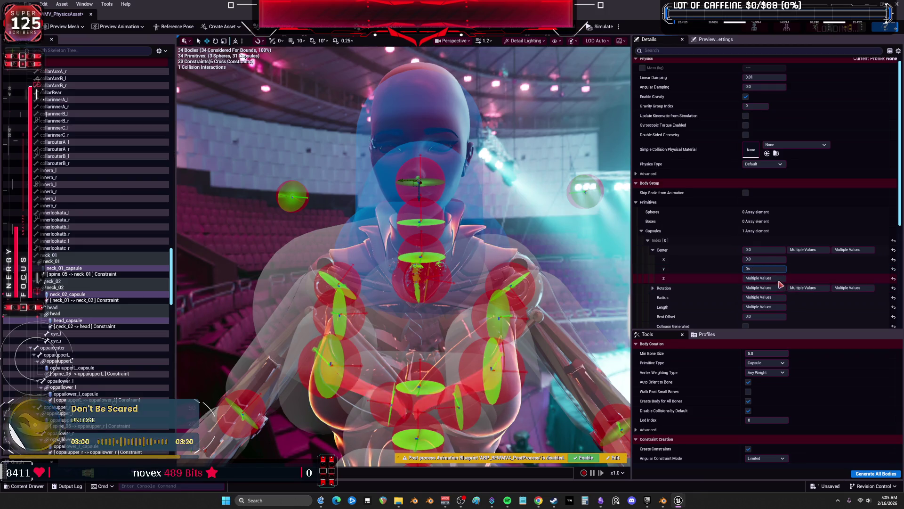
key("Return")
left_click(755, 278)
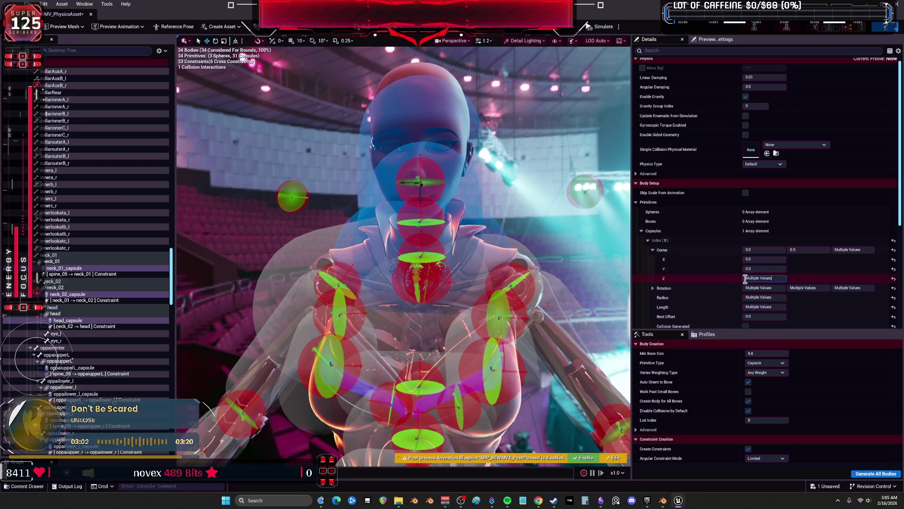
type("0")
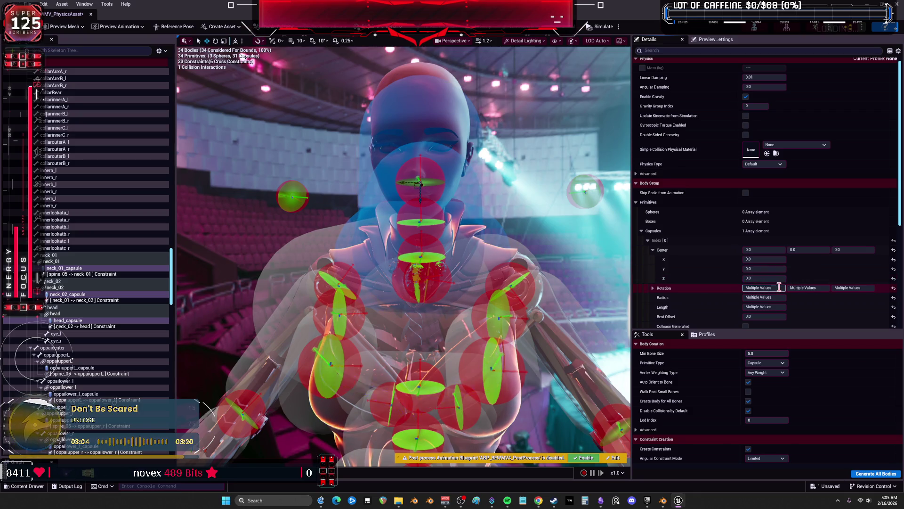
Reset the three capsules' rotation and give them radius 4 and length 6
left_click(893, 288)
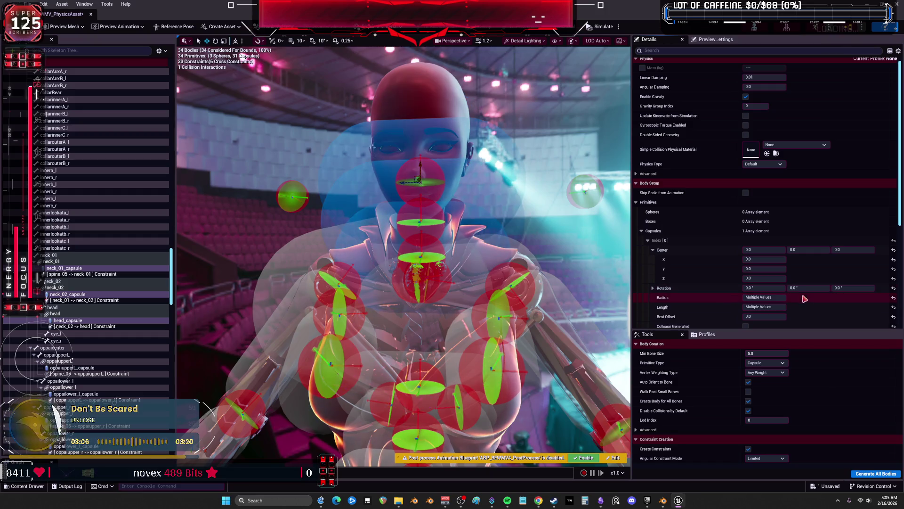
left_click(763, 297)
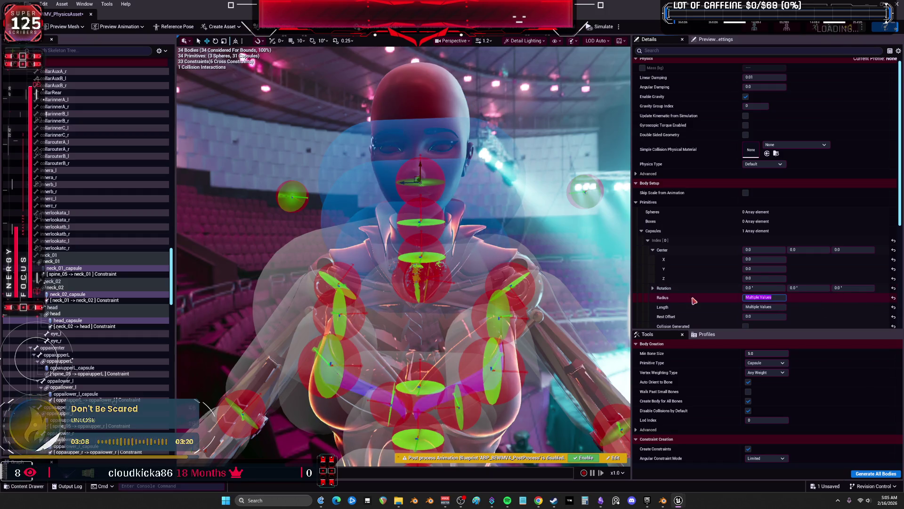
type("44")
key("Return")
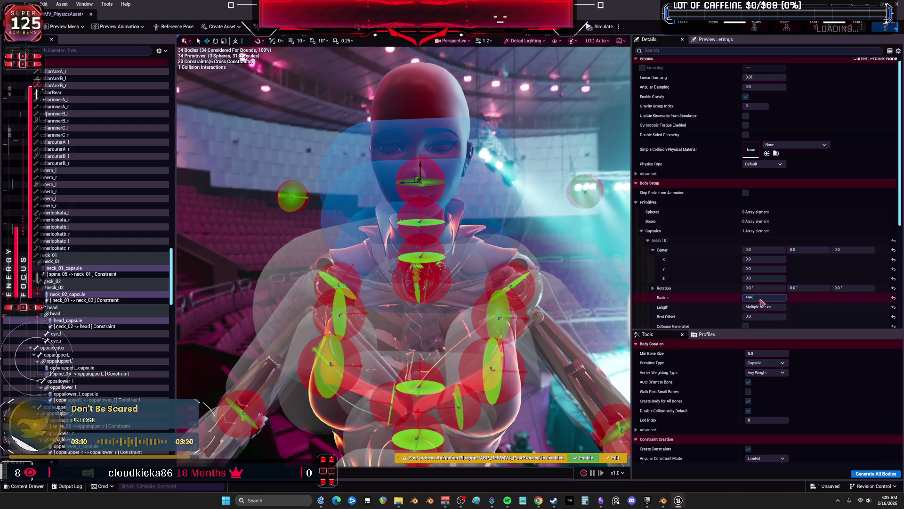
key("Return")
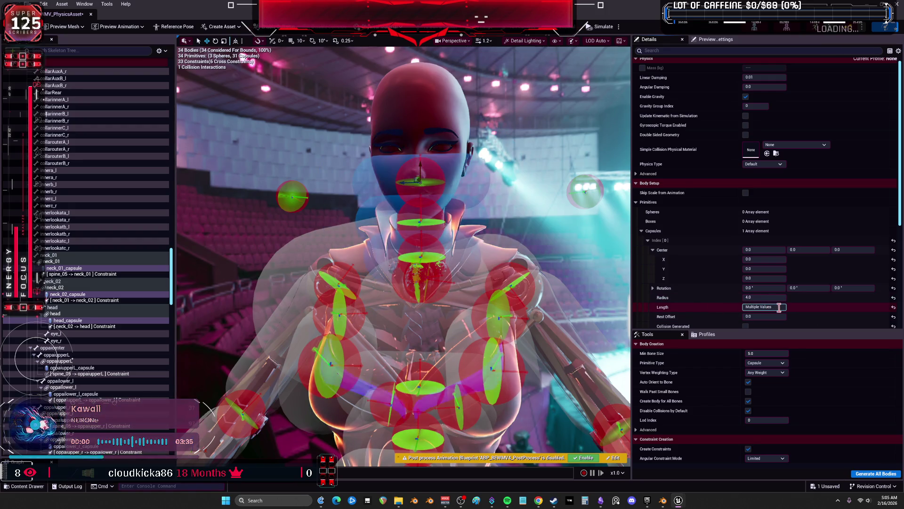
type("6")
key("Return")
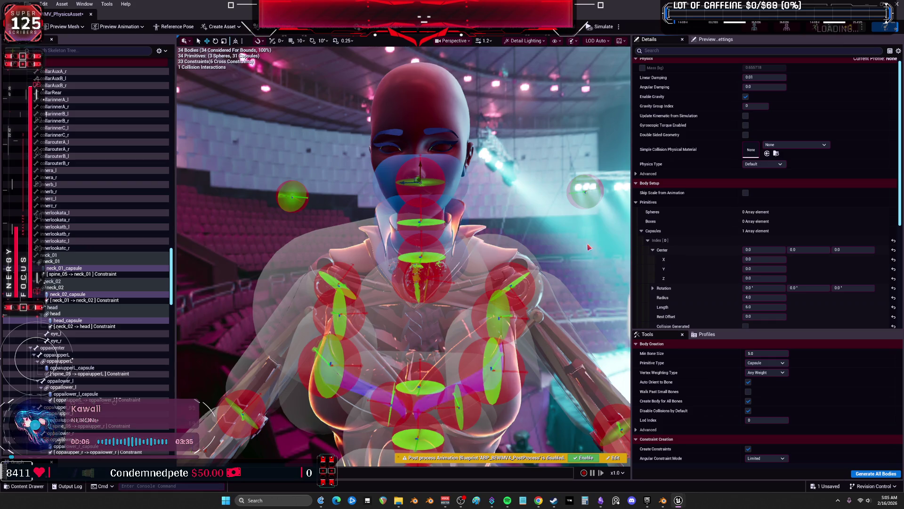
Look over the head and neck capsules, select clavicle_r_capsule, and bring up the Skeleton Tree settings
left_click_drag(549, 254, 464, 256)
left_click_drag(372, 274, 463, 227)
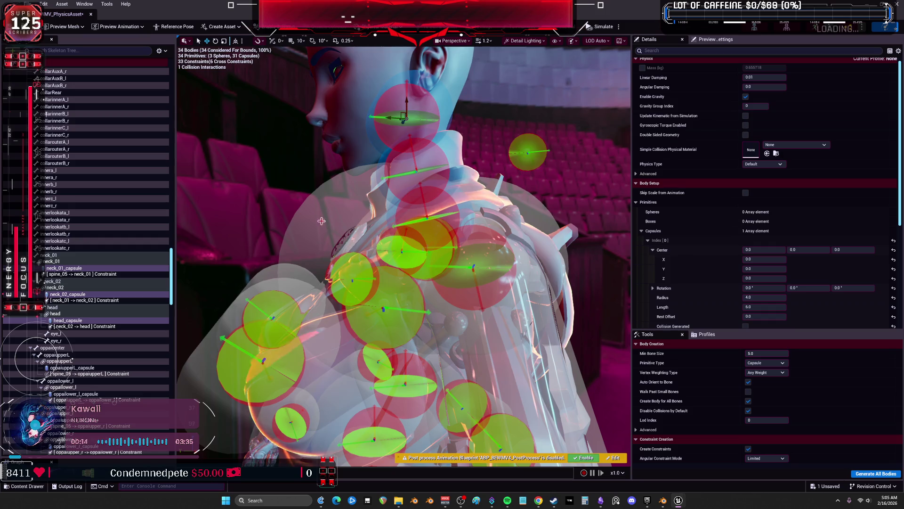
left_click_drag(409, 215, 408, 215)
left_click(478, 196)
scroll(478, 196, "down", 5)
scroll(478, 196, "up", 2)
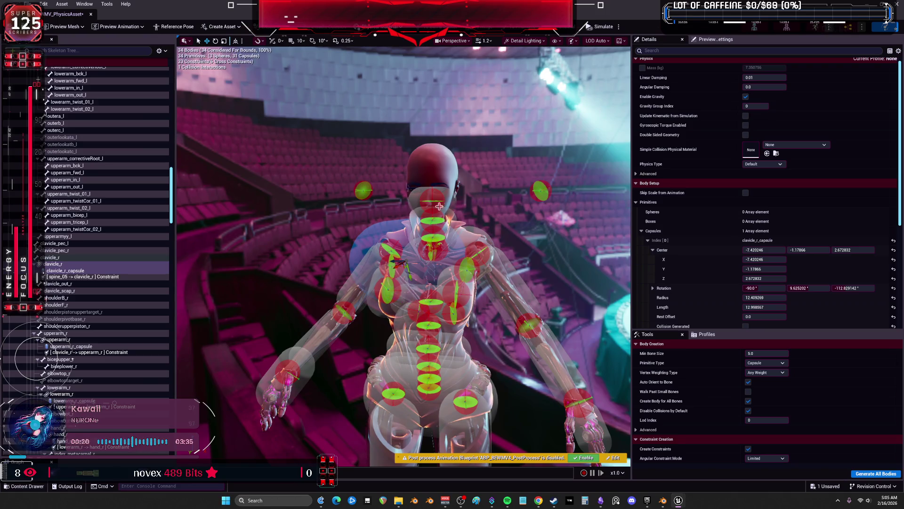
left_click(161, 51)
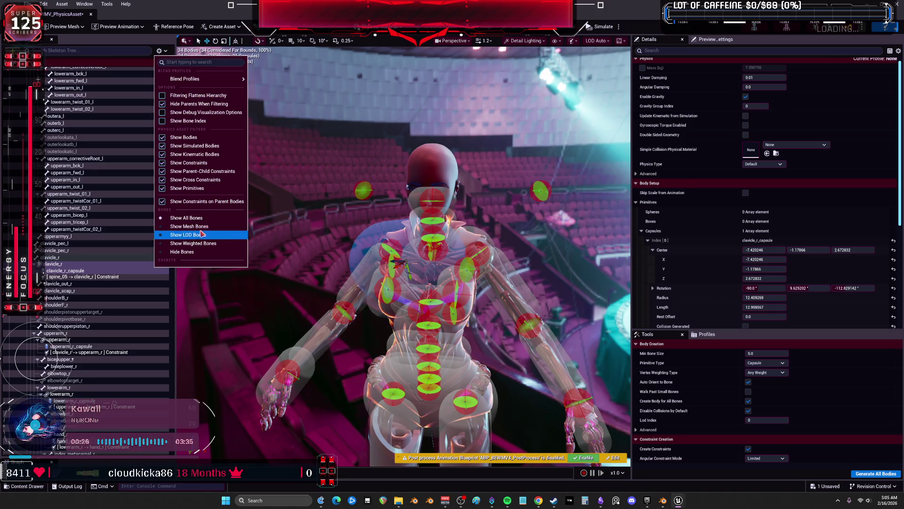
Turn off Show Constraints on Parent Bodies in the Skeleton Tree settings
left_click(229, 204)
left_click(163, 50)
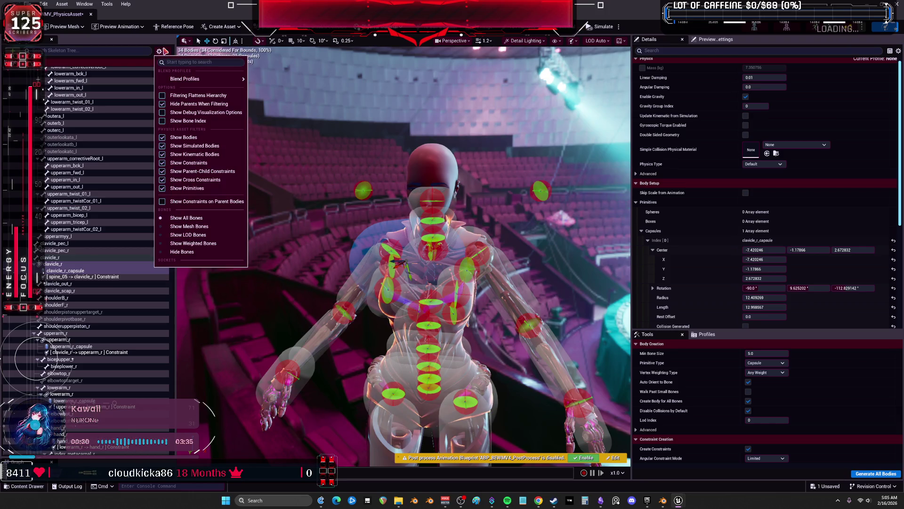
left_click(130, 219)
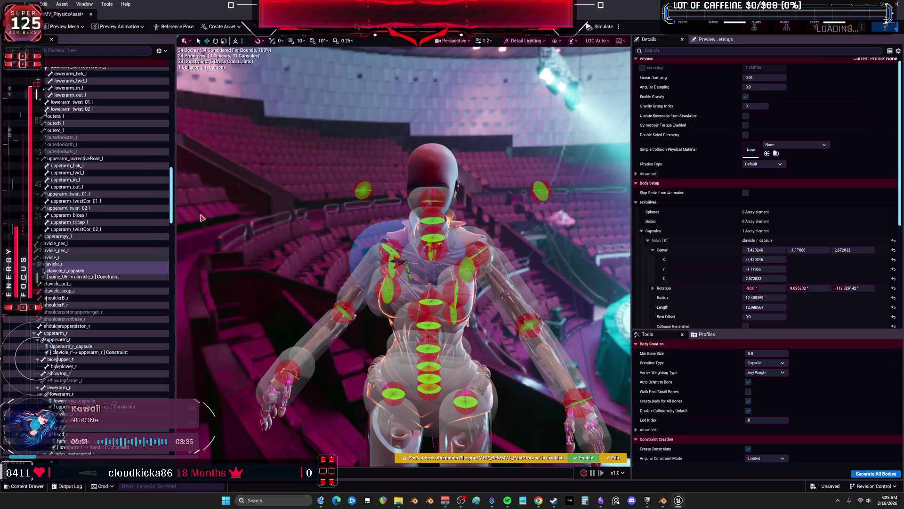
left_click(129, 209)
Select ball_l_sphere on the left foot and add calf_l_capsule to the selection
scroll(146, 221, "down", 5)
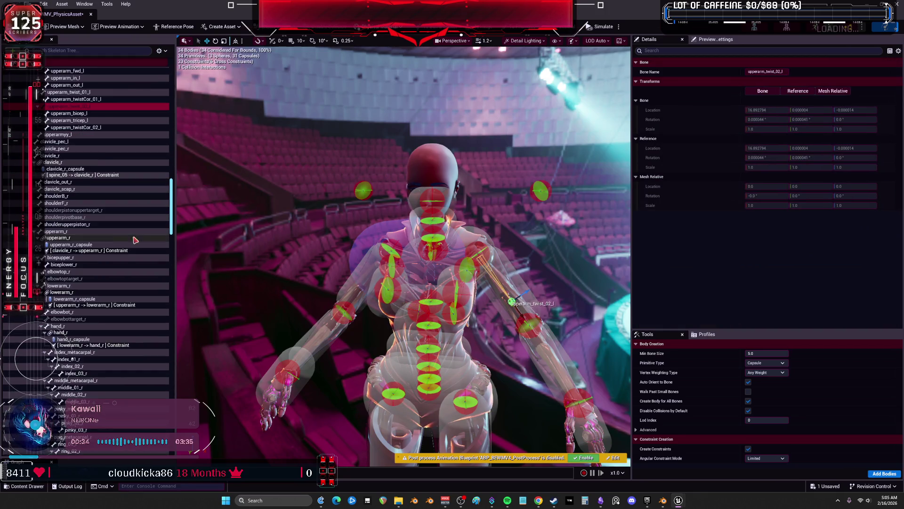
scroll(452, 317, "down", 3)
scroll(452, 317, "up", 2)
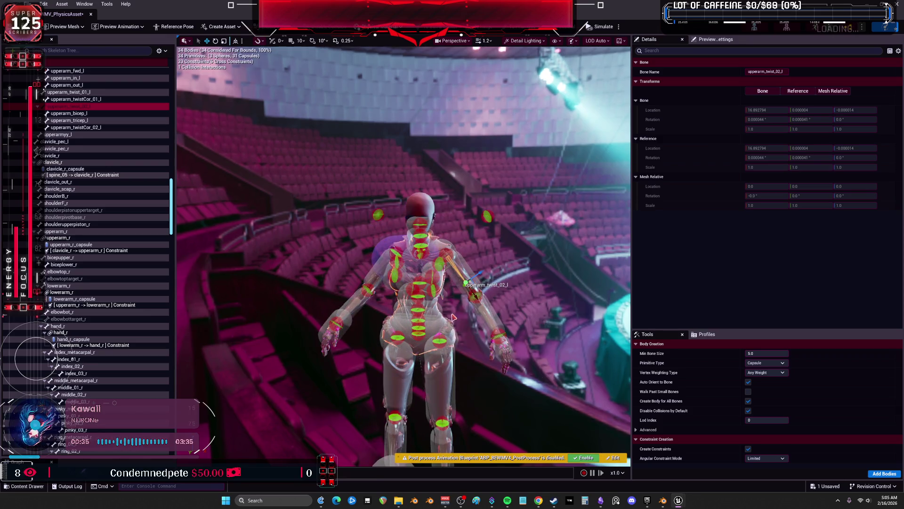
left_click_drag(452, 317, 456, 358)
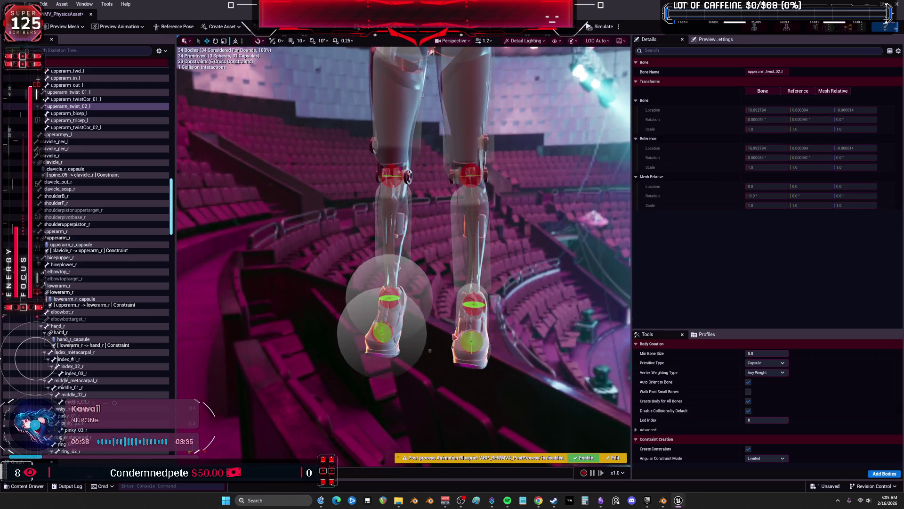
left_click(455, 336)
scroll(467, 339, "up", 5)
scroll(467, 339, "down", 5)
scroll(476, 335, "up", 5)
left_click(575, 365, "ctrl")
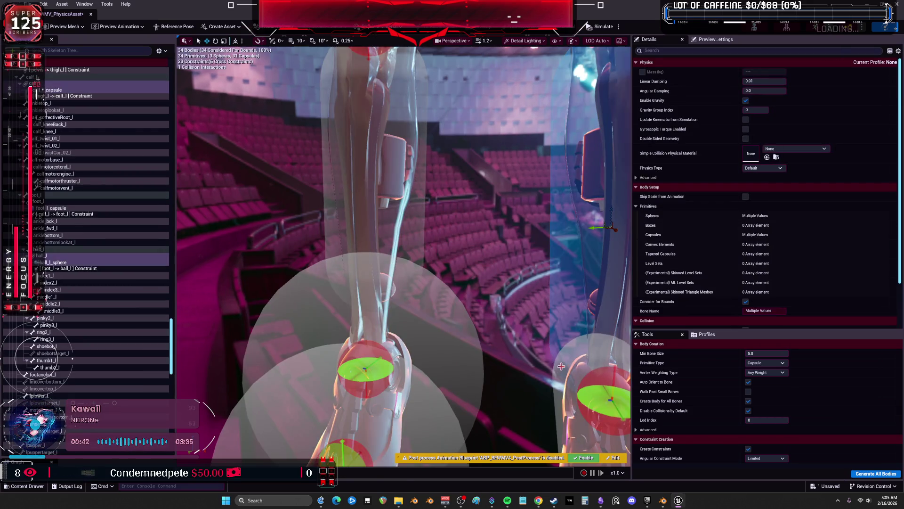
right_click(569, 354)
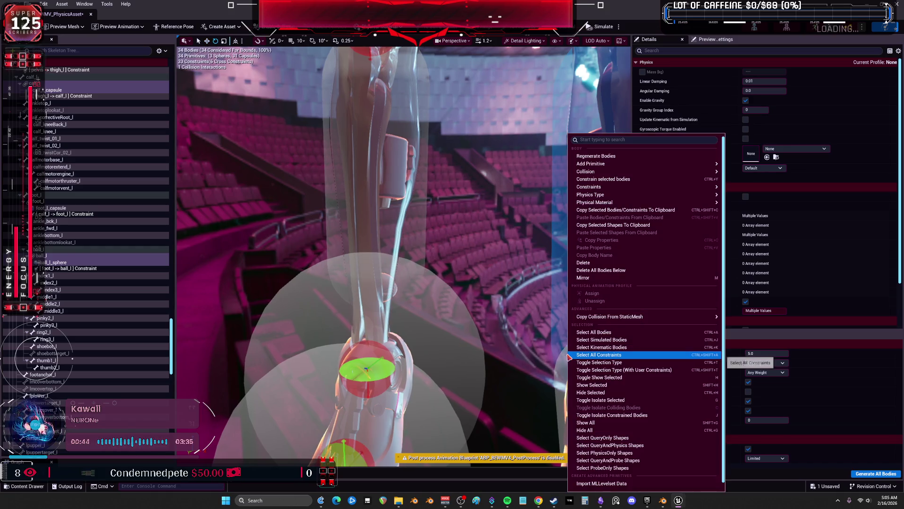
mouse_move(652, 197)
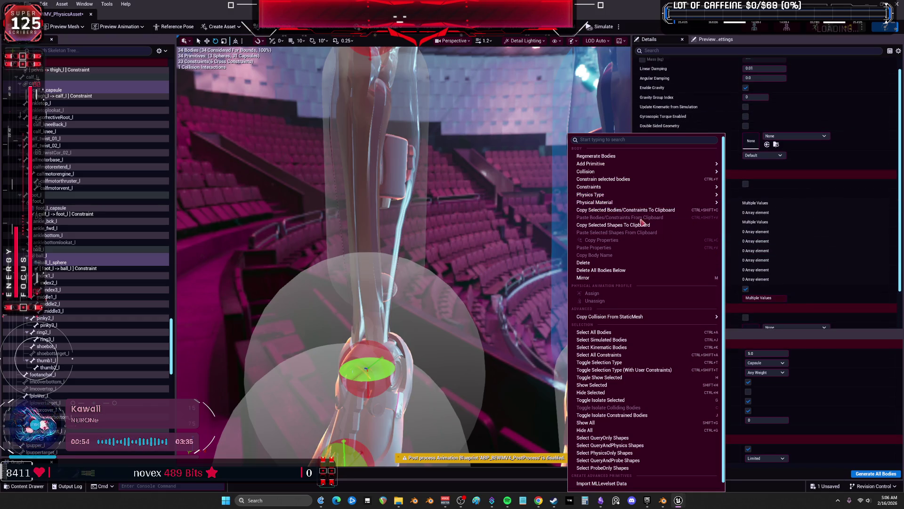
mouse_move(630, 188)
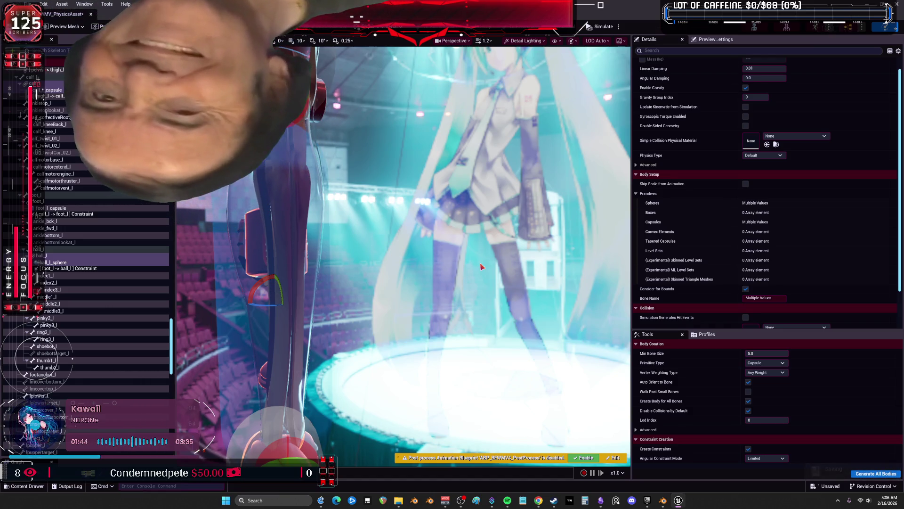
mouse_move(482, 221)
left_mouse_down()
mouse_move(482, 207)
mouse_move(448, 181)
left_mouse_up()
right_click(378, 374)
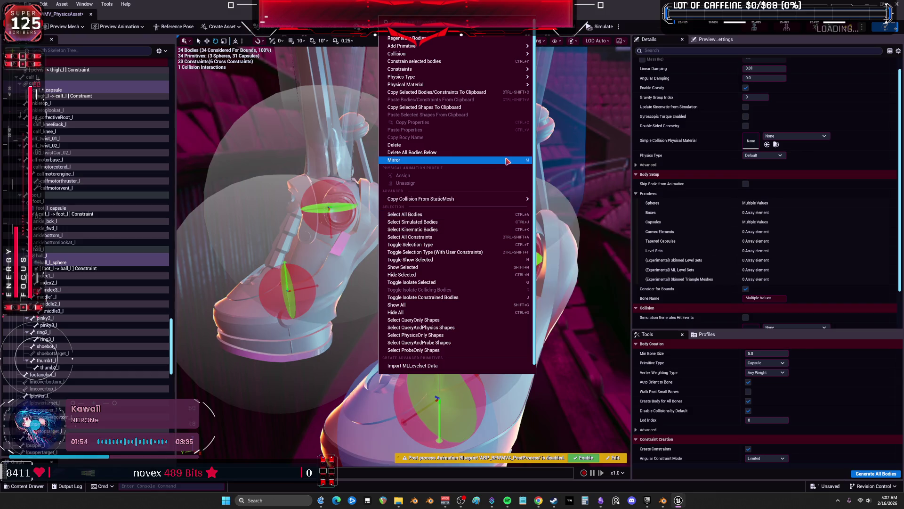
Mirror the selected left leg bodies onto the right leg, then reselect the left calf, foot and thigh capsules
left_click(461, 160)
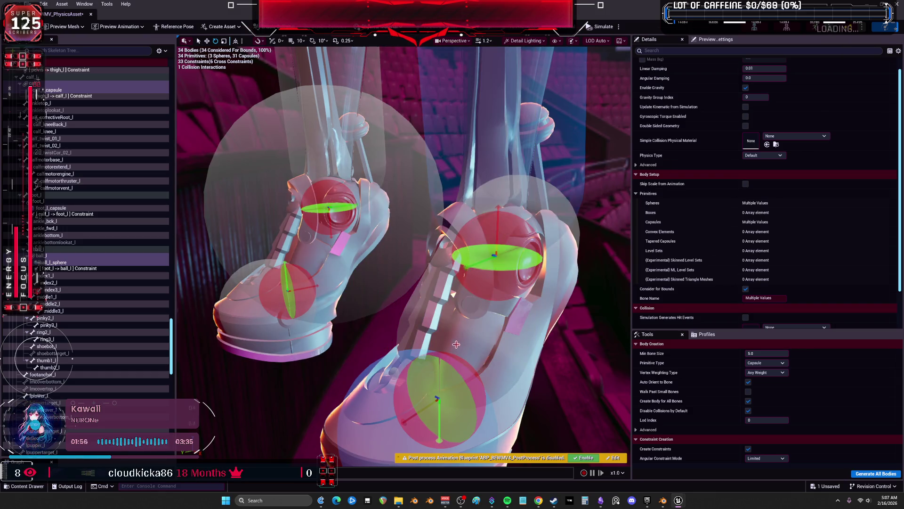
left_click(560, 221)
left_click(582, 241)
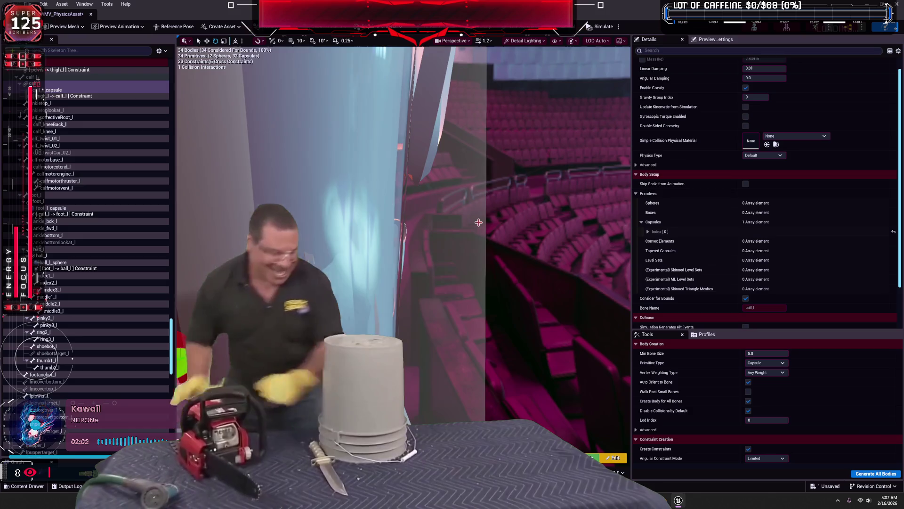
left_click(418, 243)
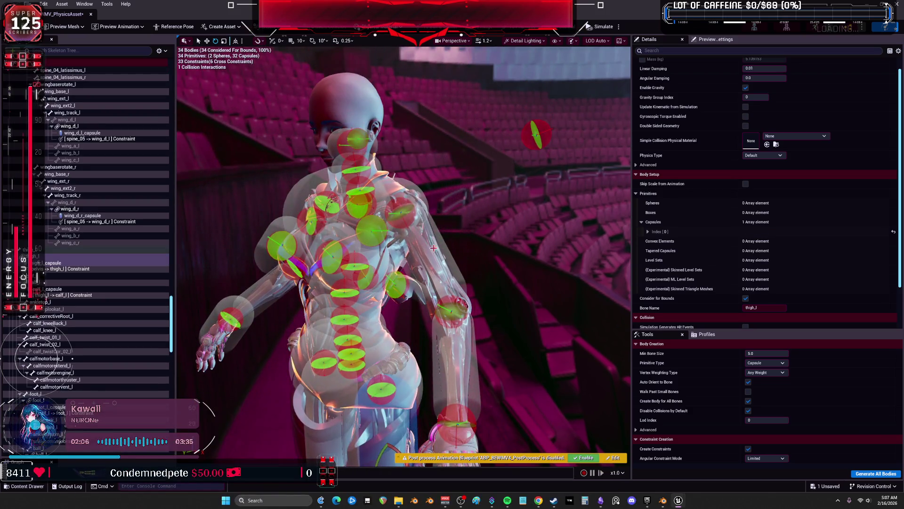
right_click(434, 136)
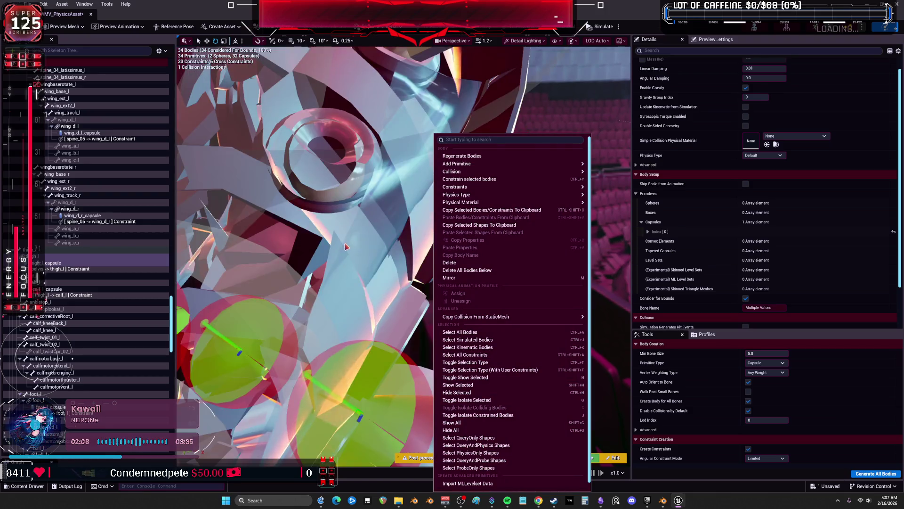
key("Escape")
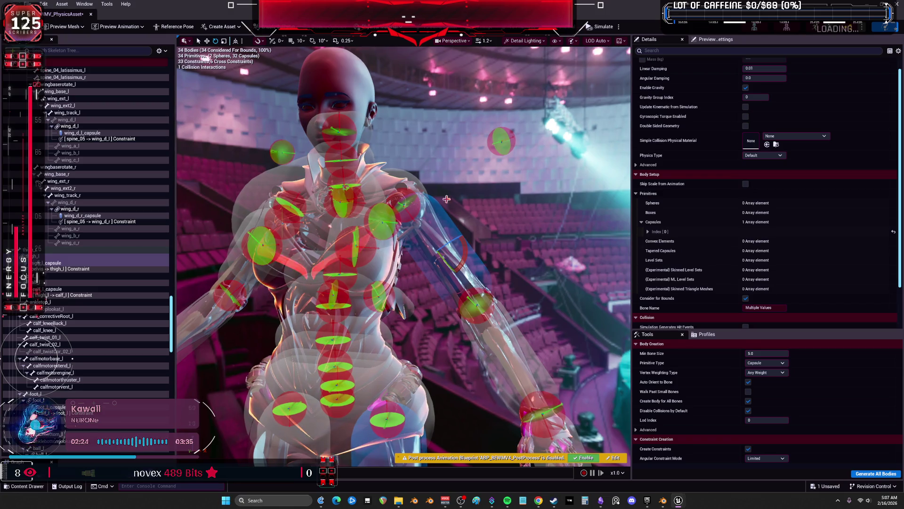
left_click(449, 215)
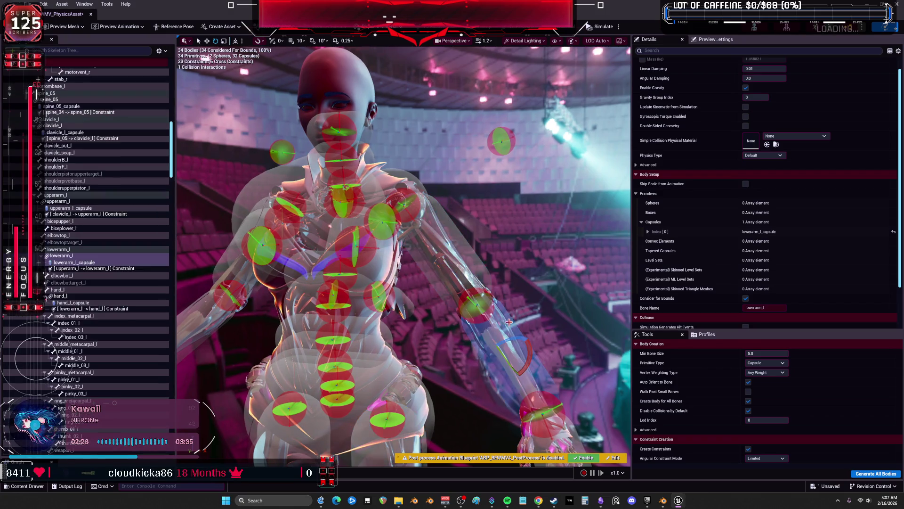
left_click(498, 354)
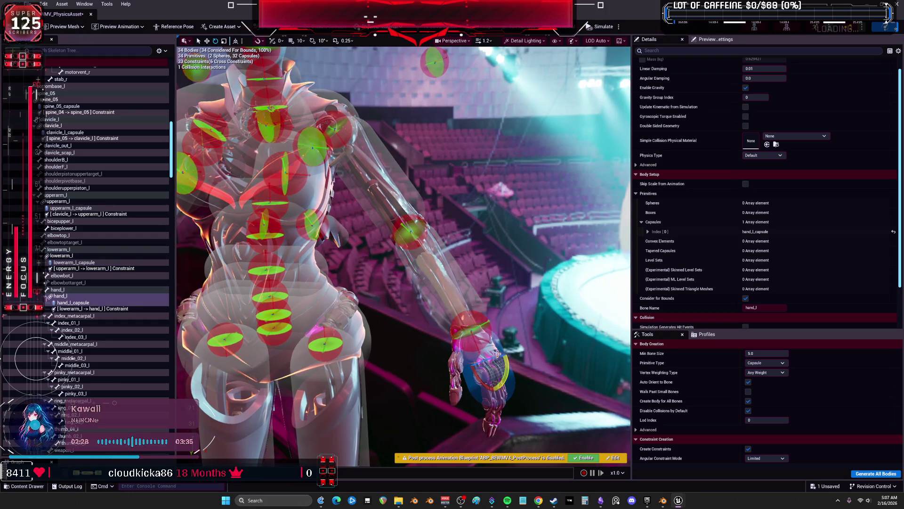
left_click(278, 348)
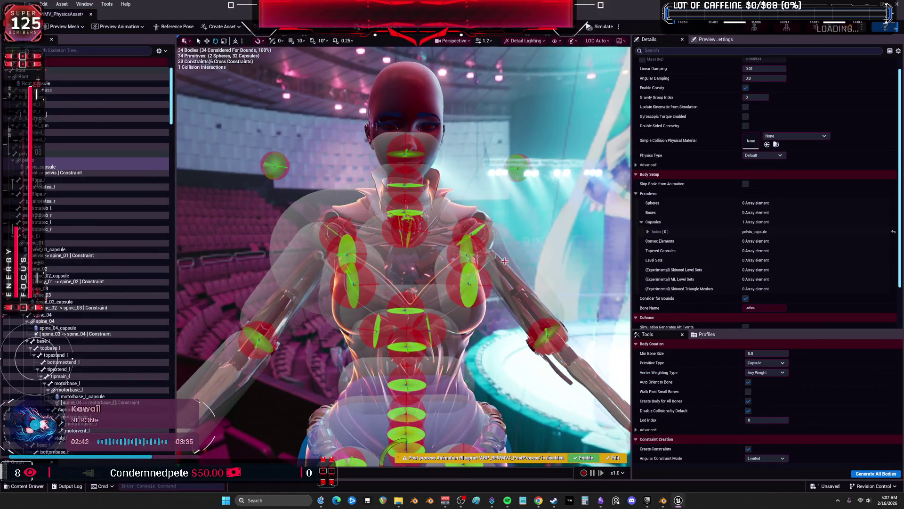
left_click(508, 258)
mouse_move(510, 262)
left_mouse_down()
mouse_move(485, 254)
mouse_move(518, 263)
mouse_move(531, 280)
mouse_move(515, 292)
left_mouse_up()
left_click(530, 280)
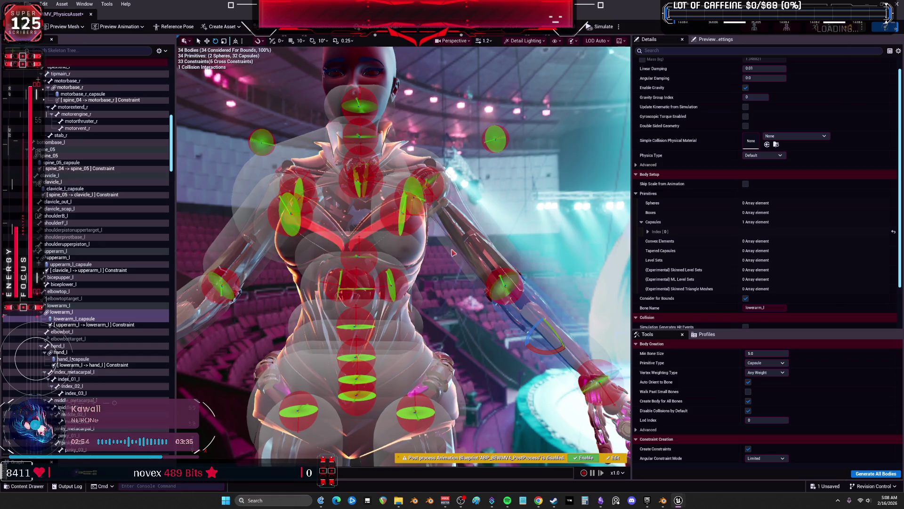
left_click(486, 226)
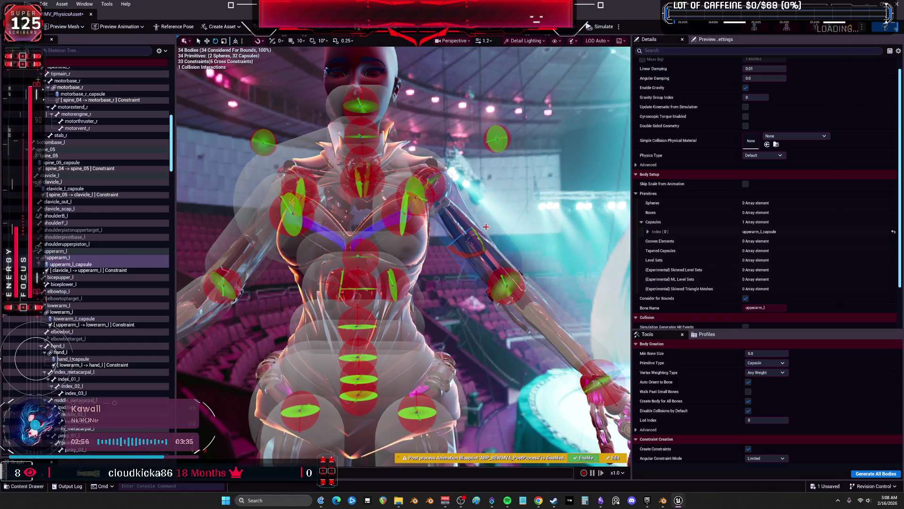
left_click(344, 204)
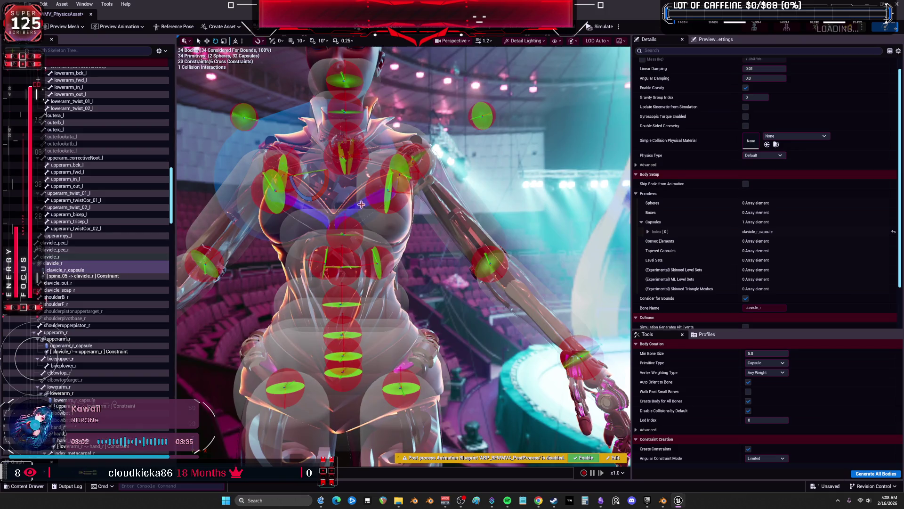
left_click(402, 173)
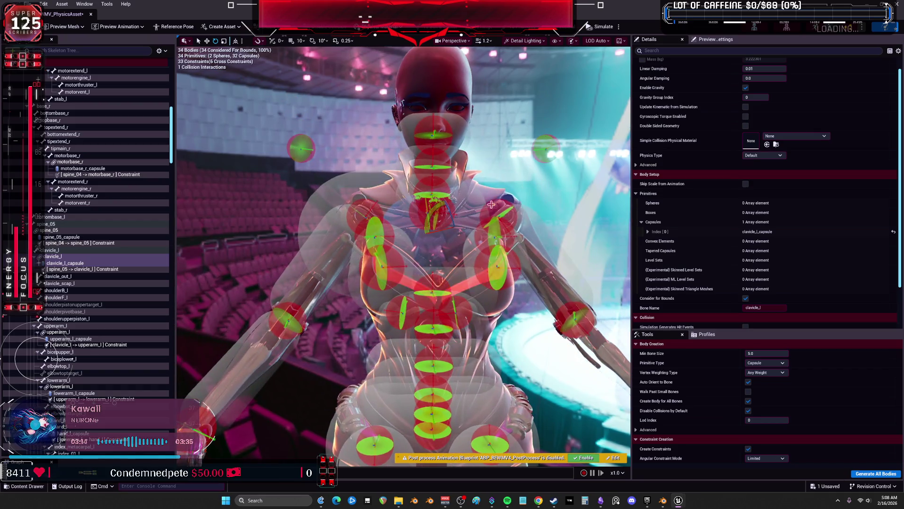
left_click(360, 198)
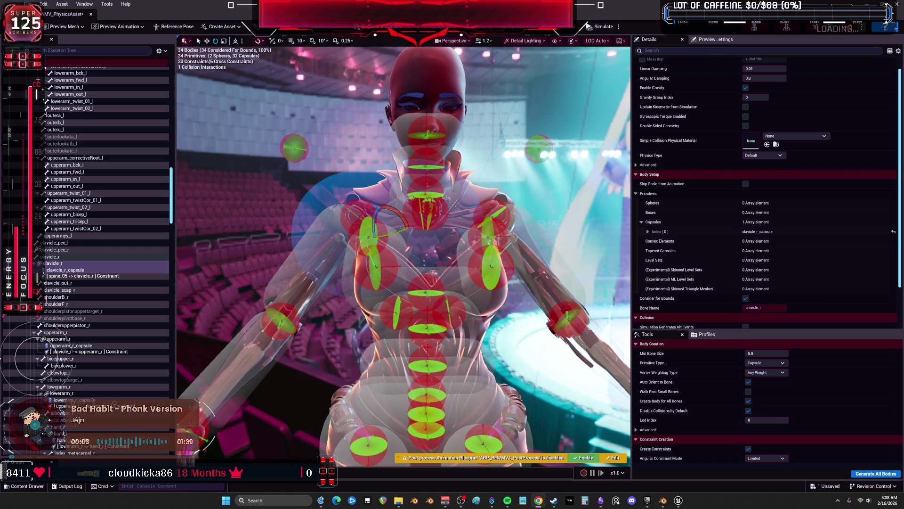
left_click(446, 211)
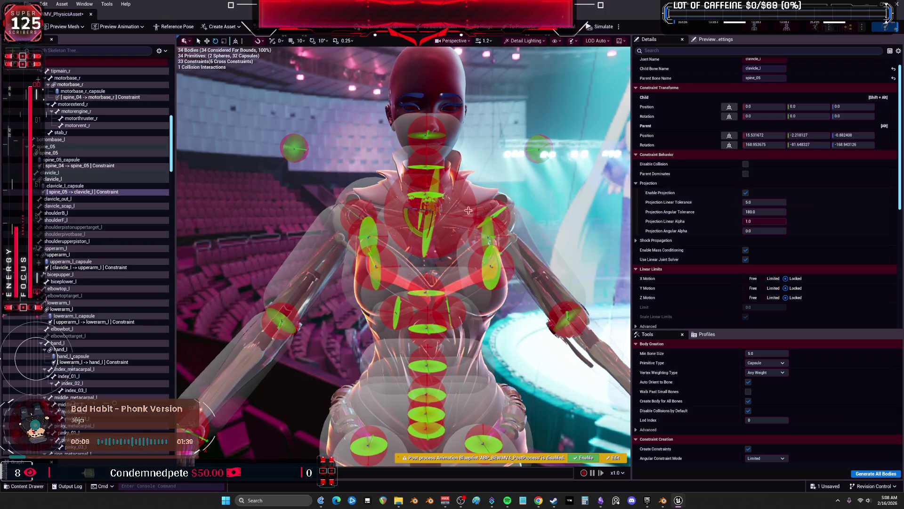
left_click(487, 197)
left_click(361, 188)
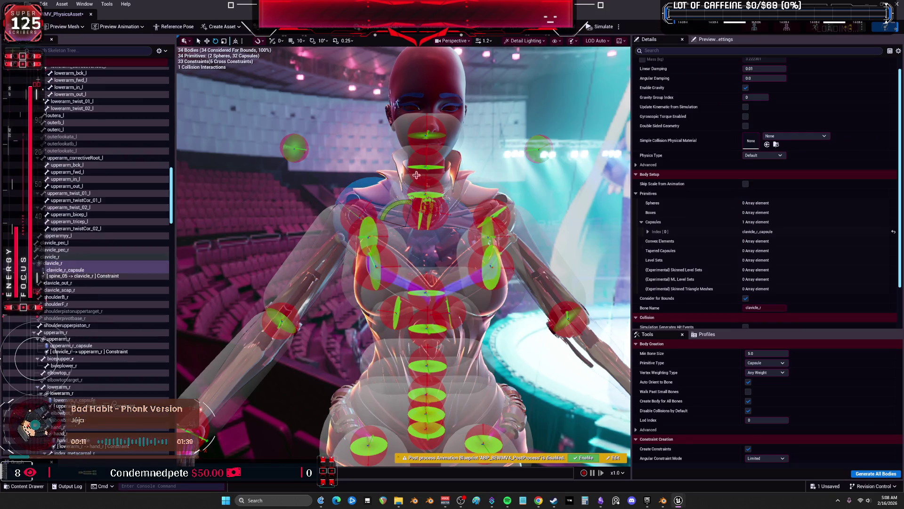
left_click(440, 167)
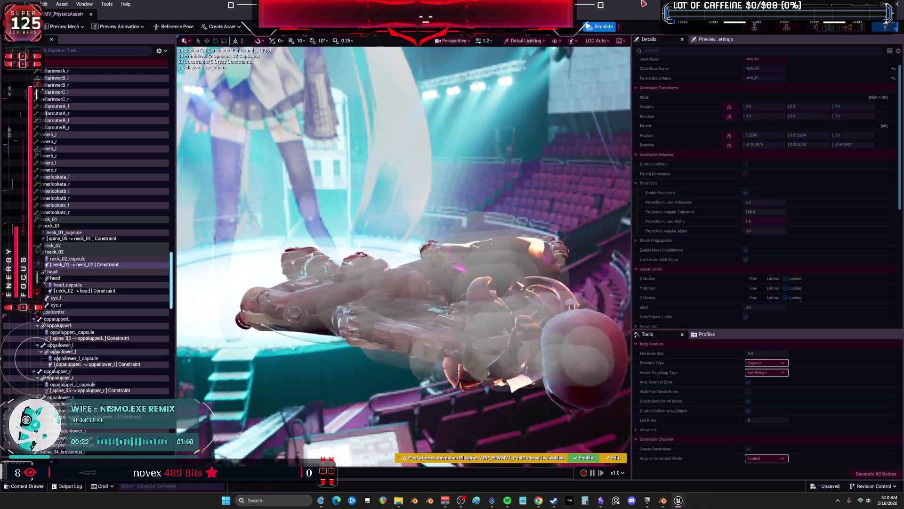
Stop the running simulation so the robot stands upright with its collision bodies back in place
left_click(594, 26)
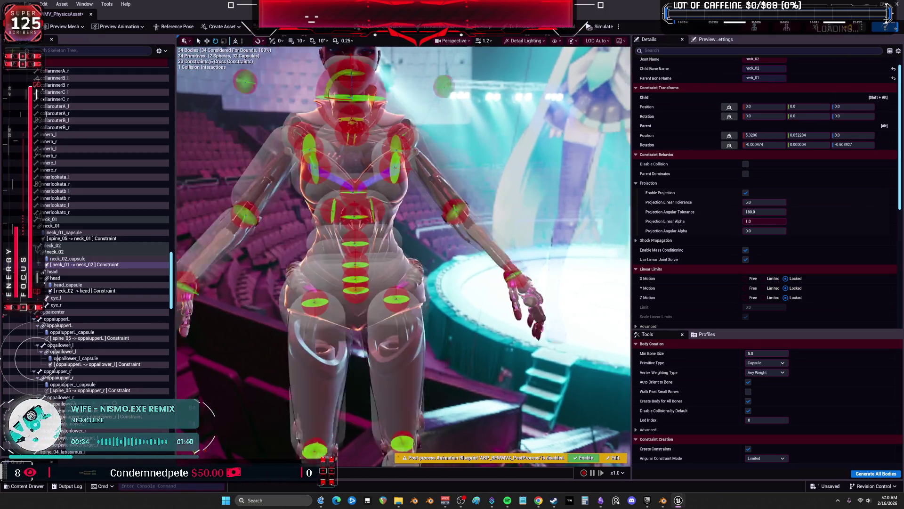
Select the left calf, foot, ball-of-foot and thigh bodies
left_click(409, 400)
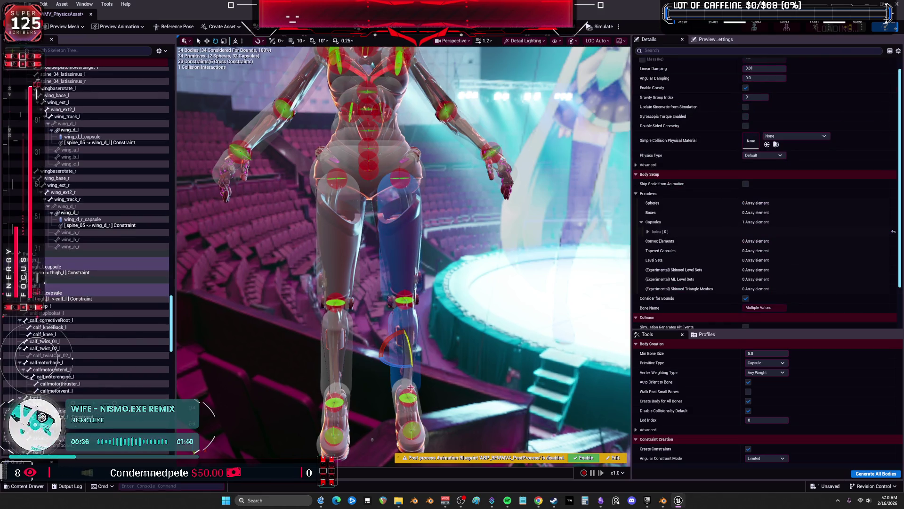
left_click(398, 422)
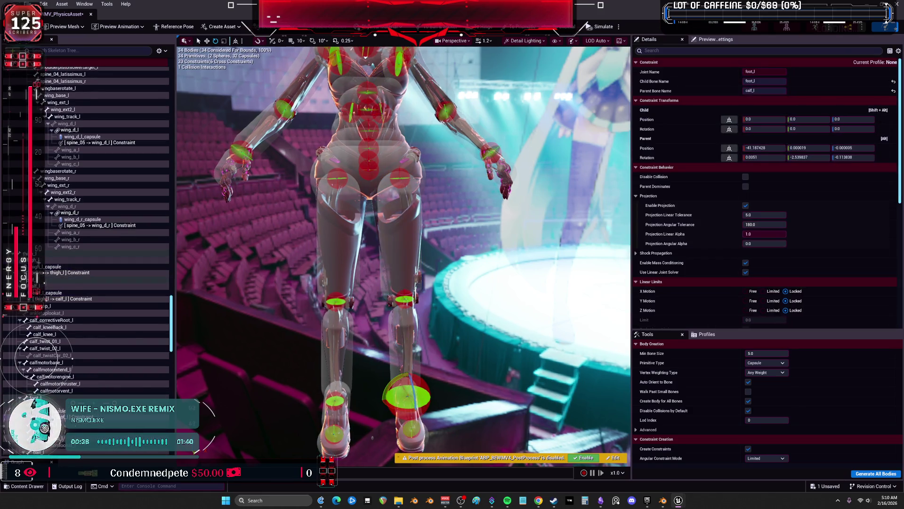
left_click(402, 390)
left_click(428, 433)
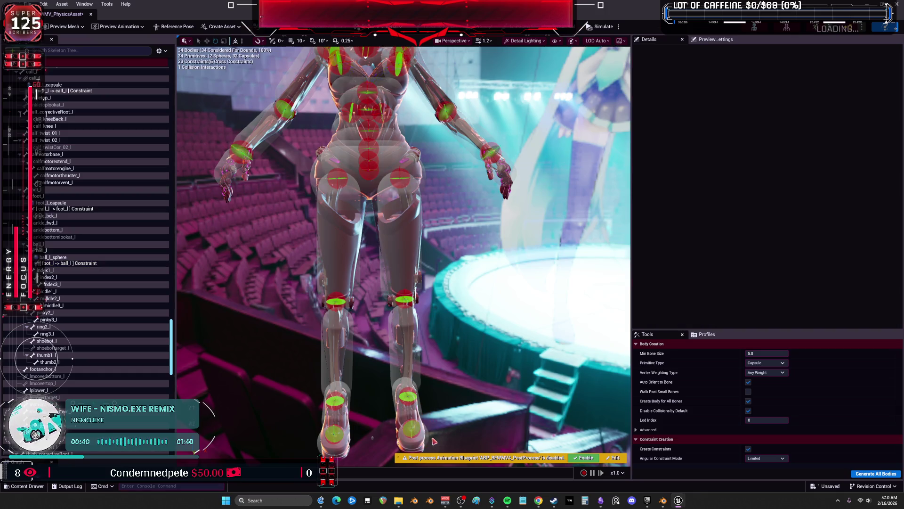
left_click(420, 408, "ctrl")
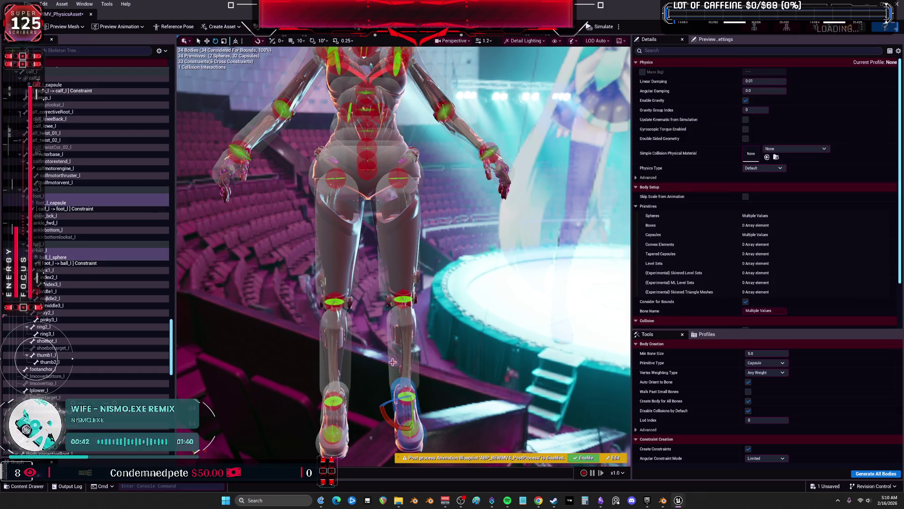
left_click(394, 364, "ctrl")
left_click(381, 272, "ctrl")
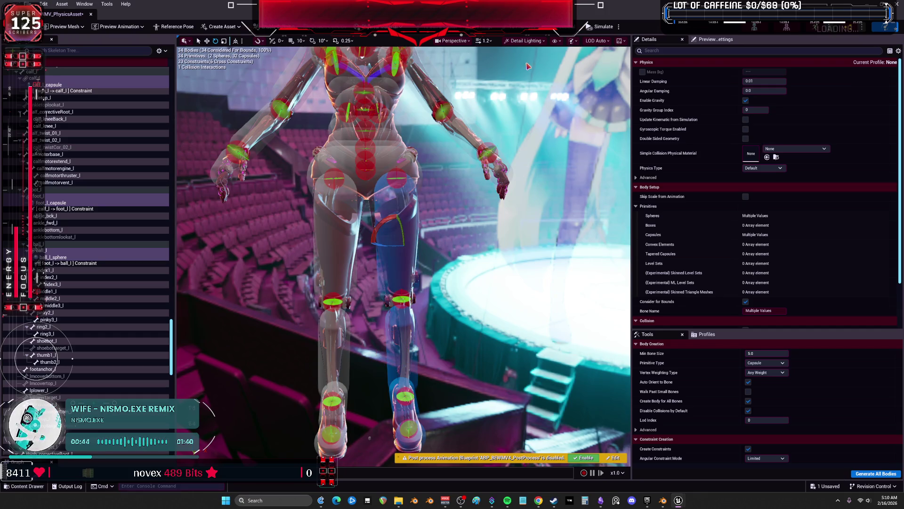
Run Simulate Selected on the left-leg bodies, then clear the selection
left_click(618, 27)
left_click(651, 57)
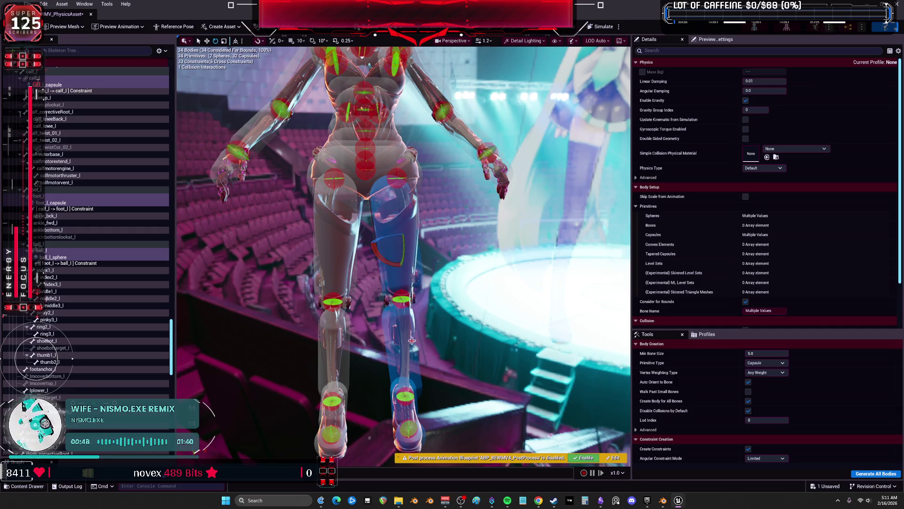
left_click(445, 283)
mouse_move(445, 283)
left_mouse_down()
mouse_move(449, 264)
mouse_move(372, 270)
mouse_move(414, 263)
mouse_move(453, 241)
left_mouse_up()
left_click(44, 4)
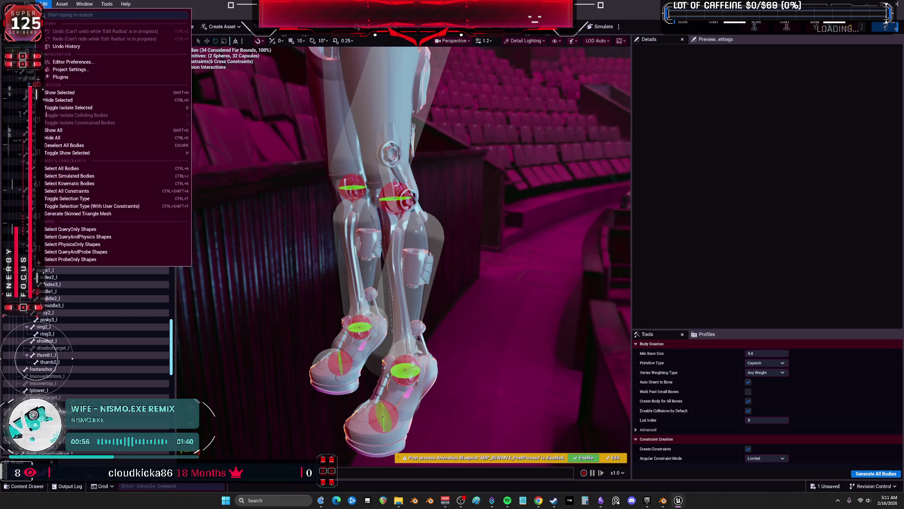
Undo the last Edit Radius change from the Undo History
left_click(65, 46)
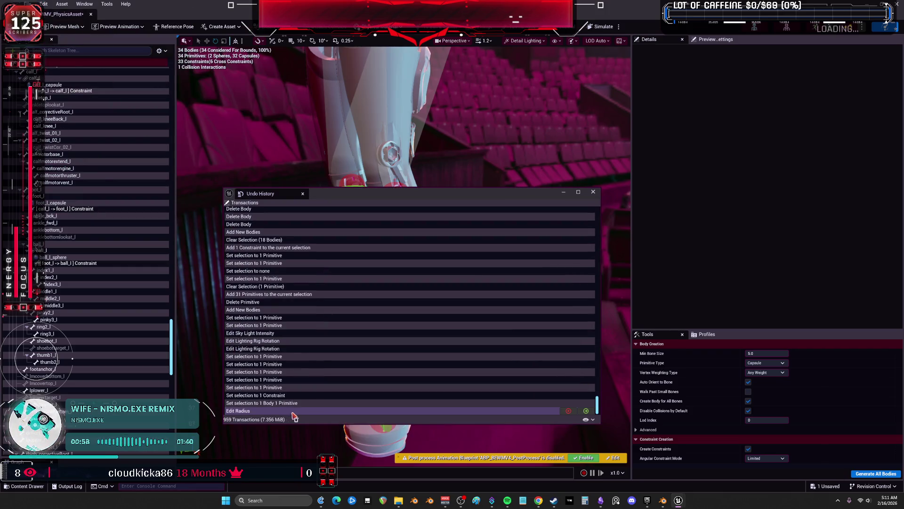
left_click(583, 402)
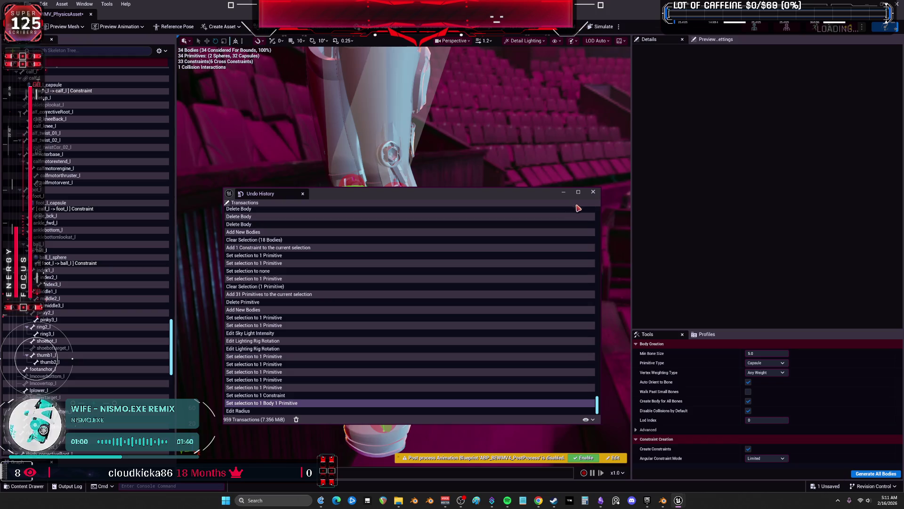
left_click(593, 192)
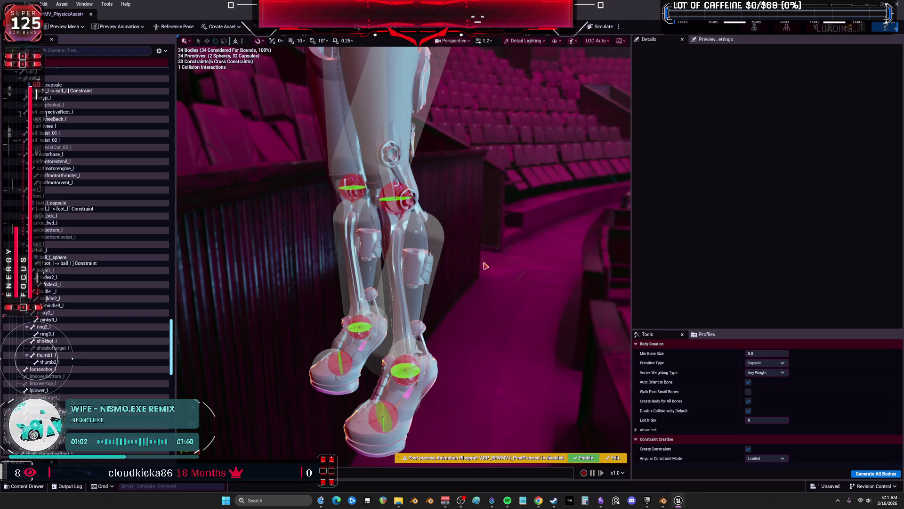
Close the editor and choose Don't Save to discard the physics asset changes
key("alt+Tab")
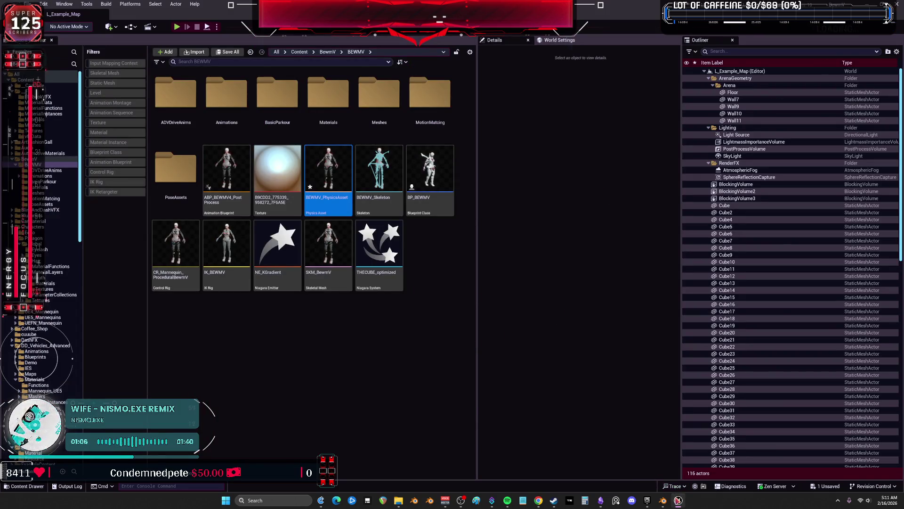
left_click(678, 501)
left_click(682, 502)
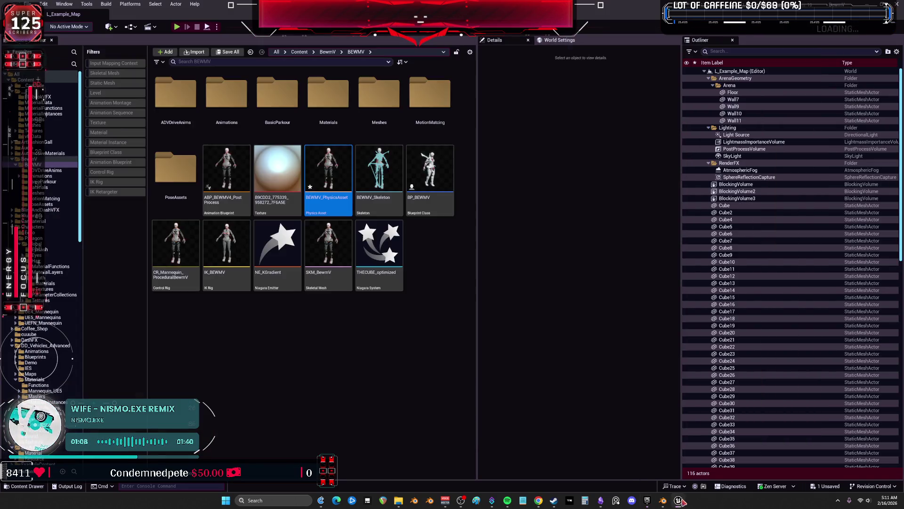
key("ctrl+shift+s")
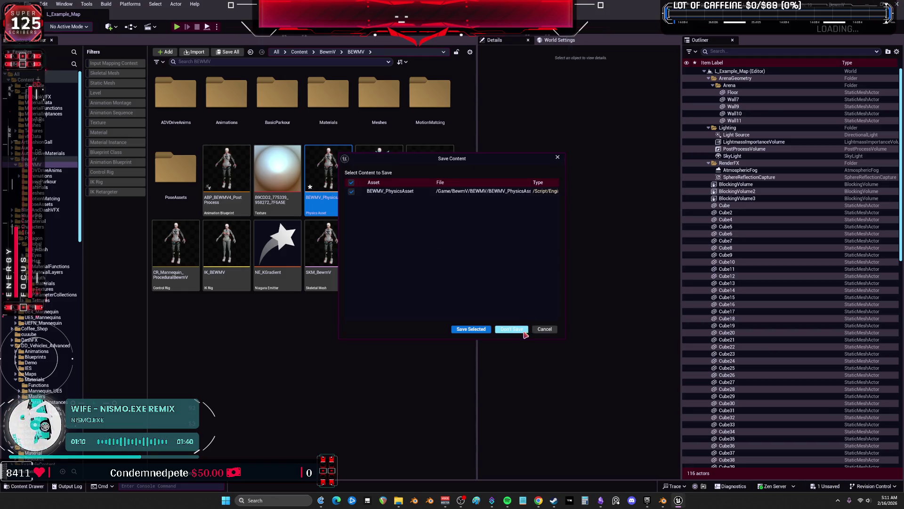
left_click(525, 333)
scroll(496, 370, "down", 3)
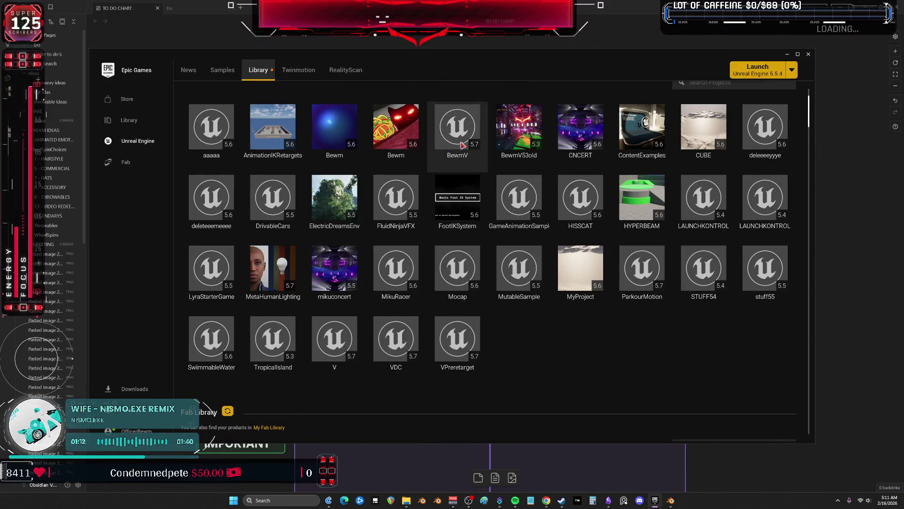
Launch the BewmV project from the launcher Library and return to the editor once it opens
double_click(451, 134)
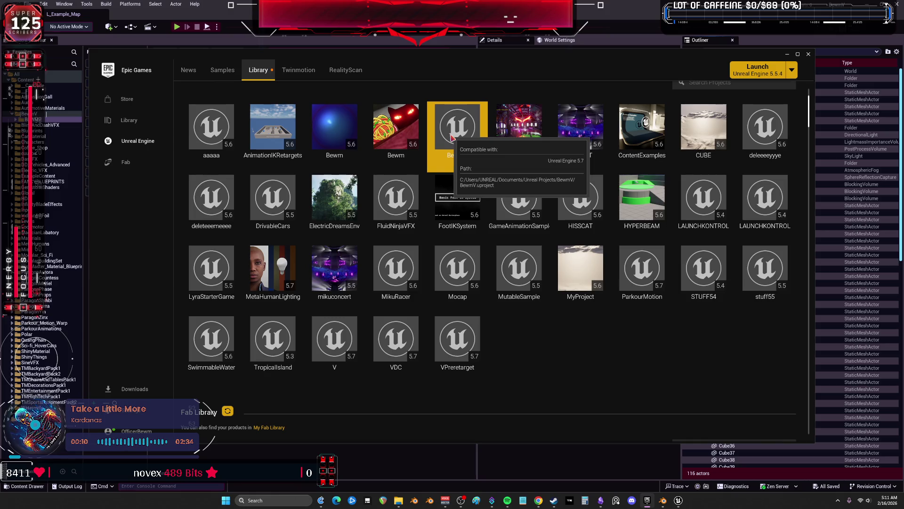
left_click(677, 503)
Open BEWMV_PhysicsAsset from the Content Browser in the Physics Asset editor
double_click(332, 179)
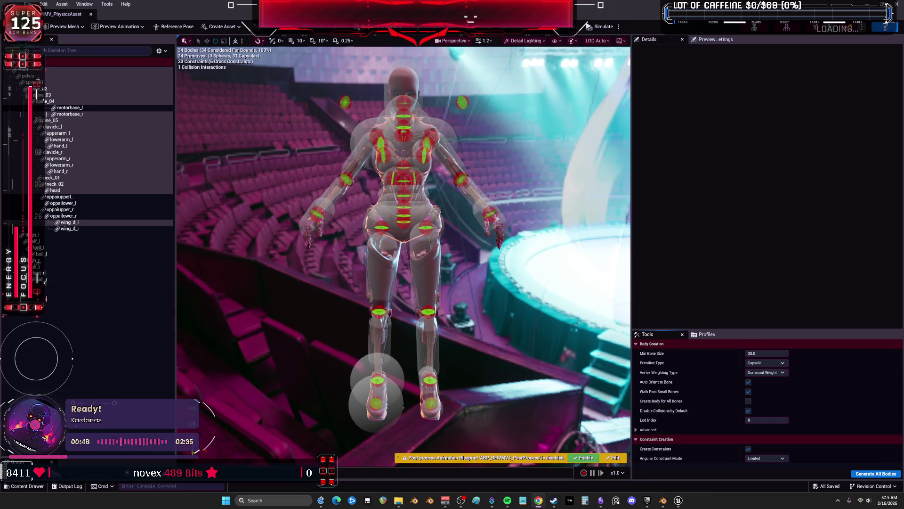
mouse_move(405, 255)
left_mouse_down()
mouse_move(499, 254)
mouse_move(415, 254)
mouse_move(490, 263)
left_mouse_up()
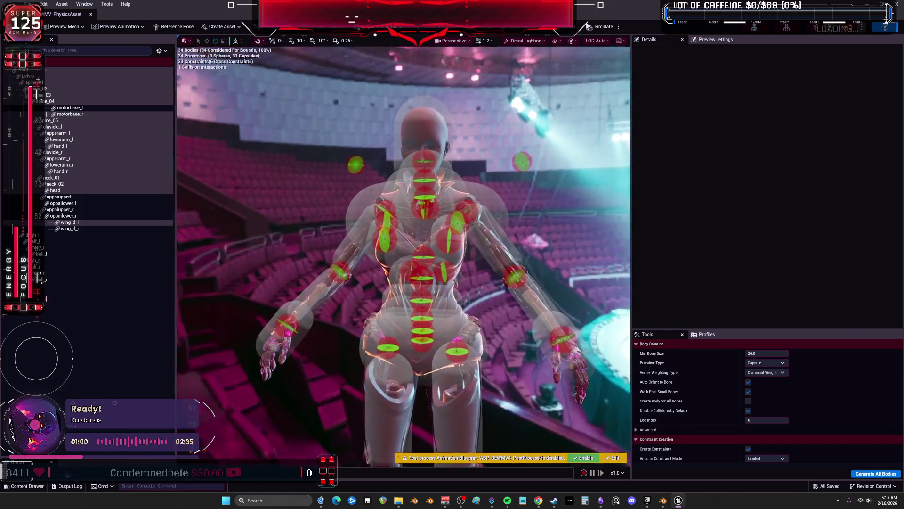
mouse_move(490, 264)
left_mouse_down()
mouse_move(565, 240)
mouse_move(565, 283)
mouse_move(541, 287)
mouse_move(542, 264)
mouse_move(541, 283)
left_mouse_up()
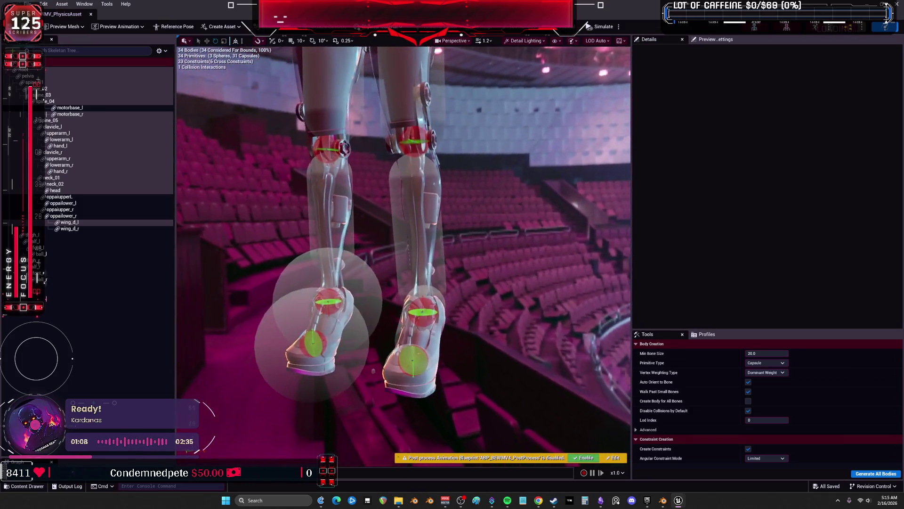
mouse_move(365, 381)
left_mouse_down()
mouse_move(366, 321)
mouse_move(383, 383)
mouse_move(401, 362)
left_mouse_up()
left_click(463, 210)
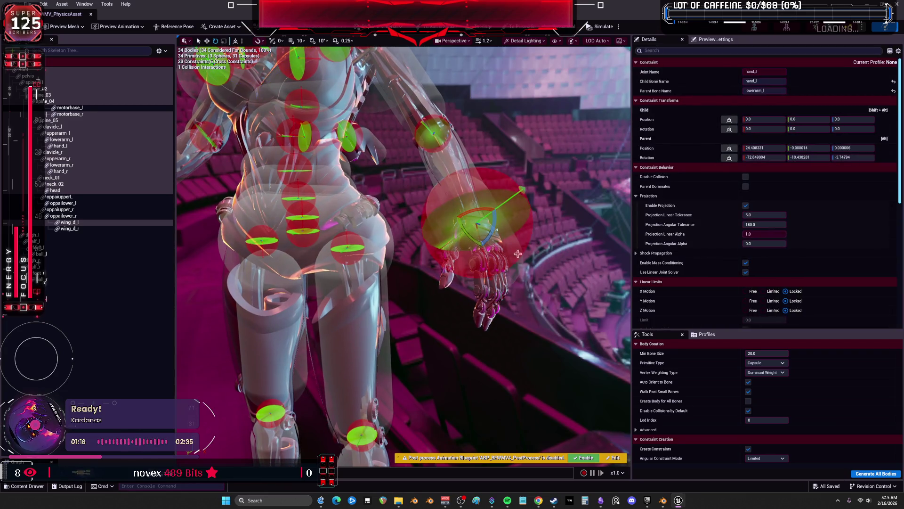
Select the hand_l body and scale its collision capsule down to fit the hand
left_click(528, 228)
mouse_move(528, 228)
left_mouse_down()
mouse_move(555, 264)
mouse_move(607, 280)
mouse_move(453, 225)
left_mouse_up()
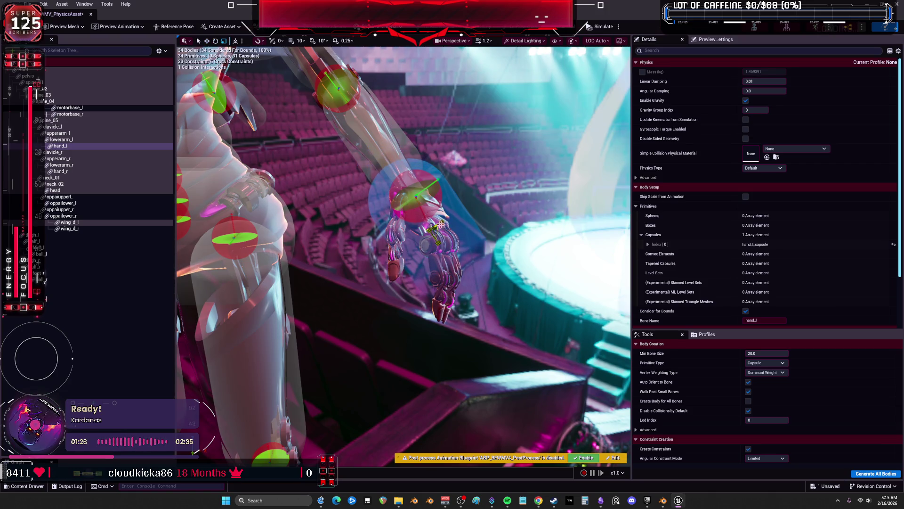
left_click_drag(434, 230, 433, 228)
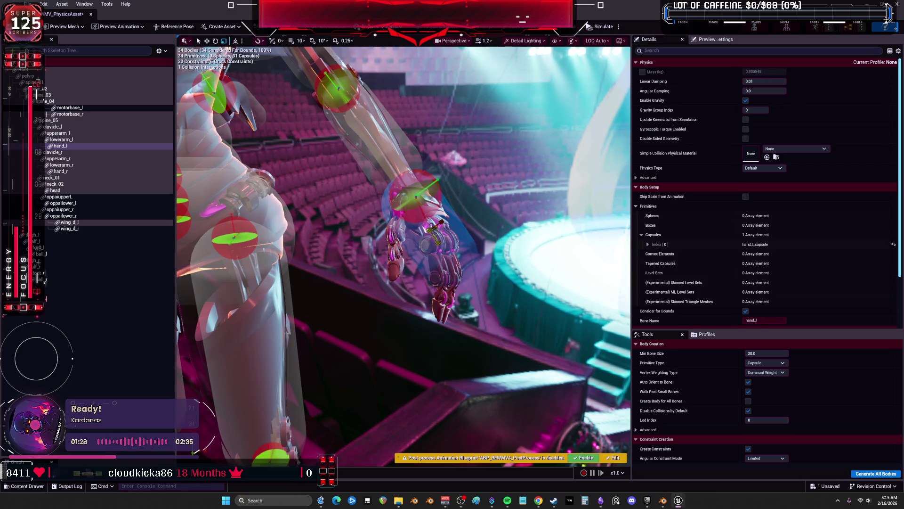
mouse_move(502, 246)
left_mouse_down()
mouse_move(429, 258)
mouse_move(500, 252)
left_mouse_up()
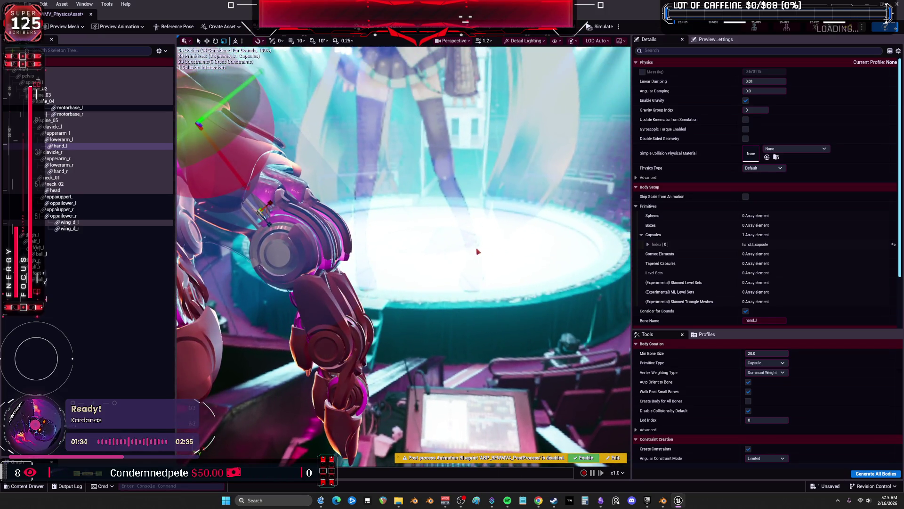
left_click_drag(432, 257, 428, 259)
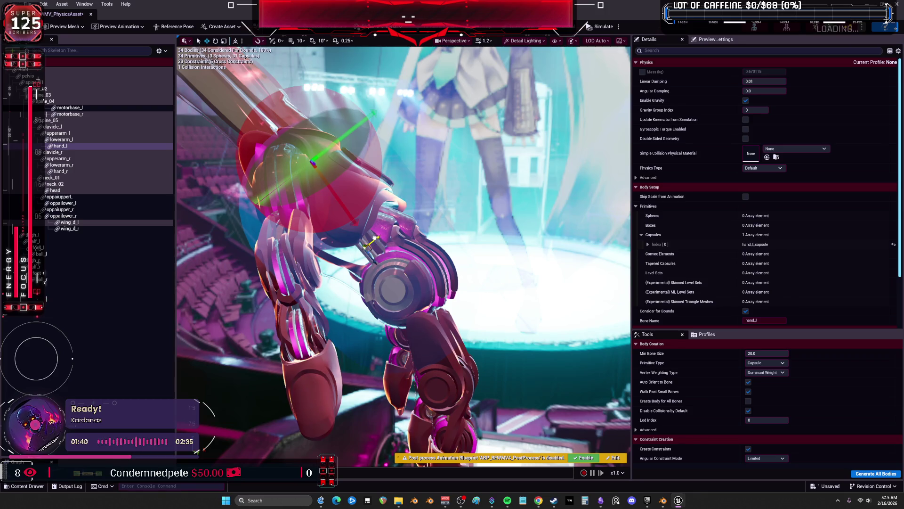
mouse_move(370, 244)
left_mouse_down()
mouse_move(525, 220)
mouse_move(507, 228)
mouse_move(485, 213)
left_mouse_up()
Reset the lowerarm_l capsule Center, then slide it along the forearm to about X 11.55
left_click(410, 151)
left_click_drag(410, 151, 386, 174)
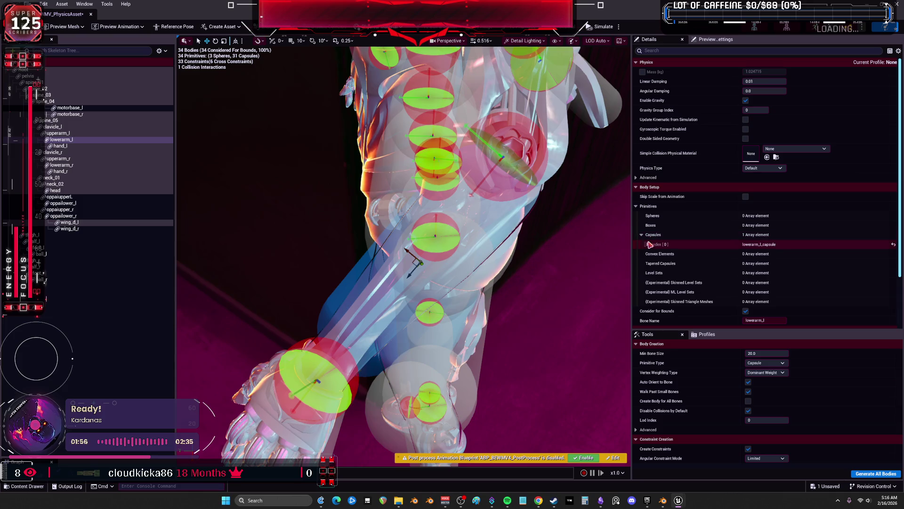
left_click(649, 244)
left_click(849, 264)
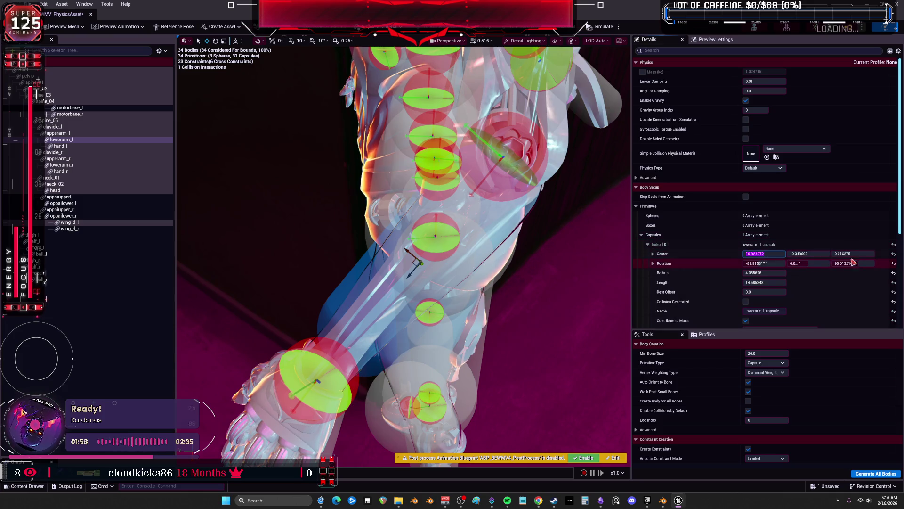
left_click(893, 255)
mouse_move(487, 173)
left_mouse_down()
mouse_move(438, 235)
mouse_move(412, 290)
mouse_move(417, 276)
left_mouse_up()
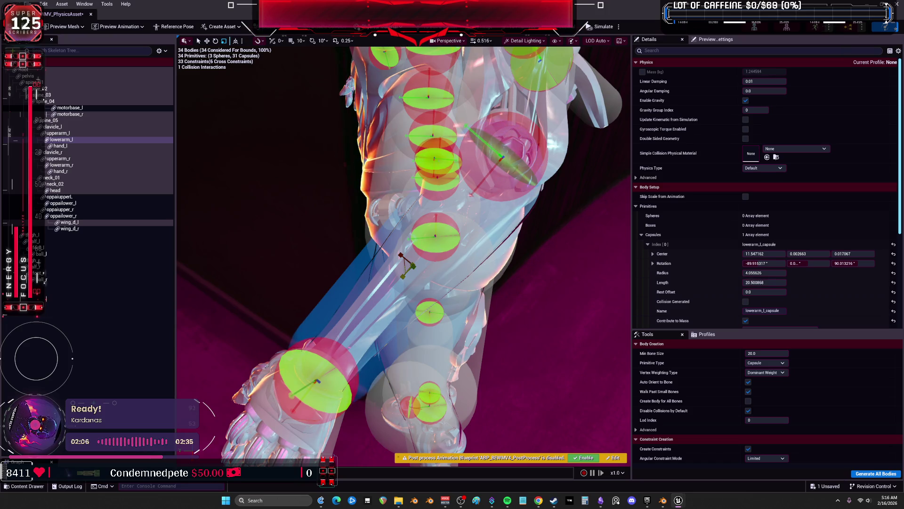
mouse_move(405, 264)
left_mouse_down()
mouse_move(395, 354)
mouse_move(494, 342)
mouse_move(522, 243)
left_mouse_up()
Reset the upperarm_l capsule's Center and Rotation, with Pitch set to -90
left_click(522, 243)
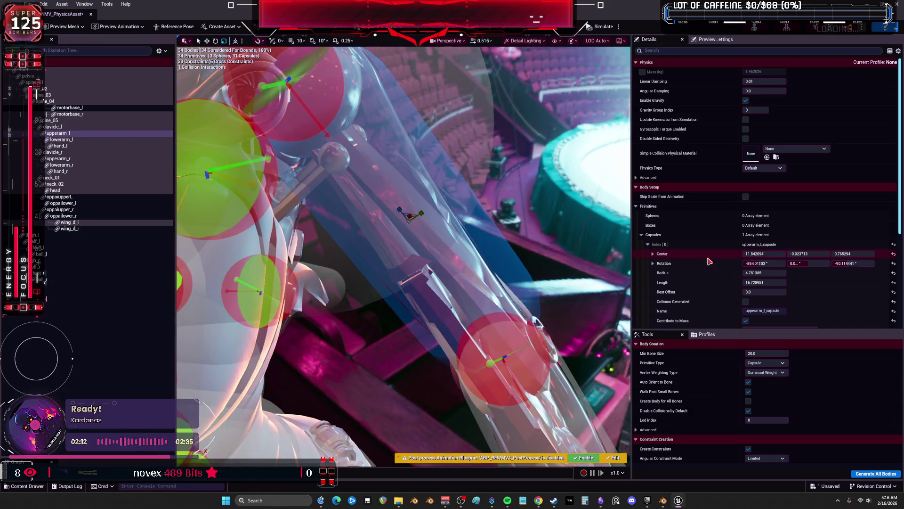
left_click(893, 254)
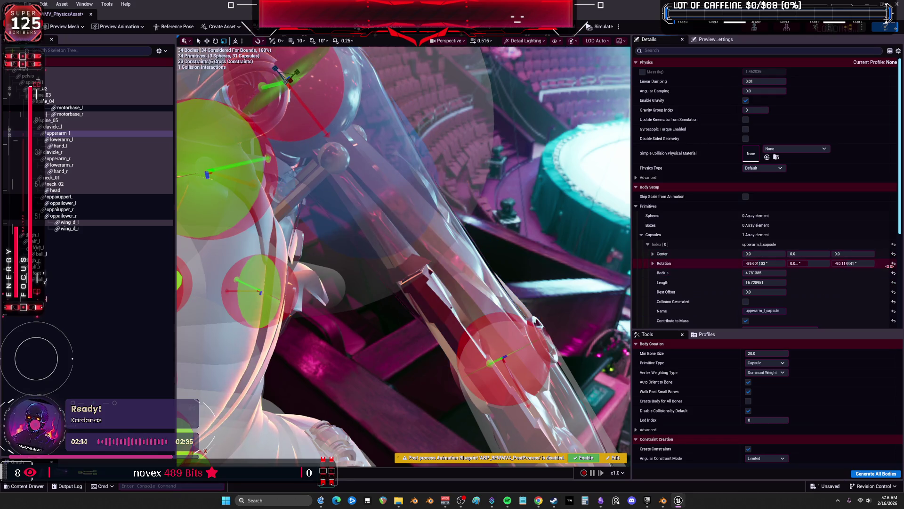
left_click(894, 264)
left_click(808, 263)
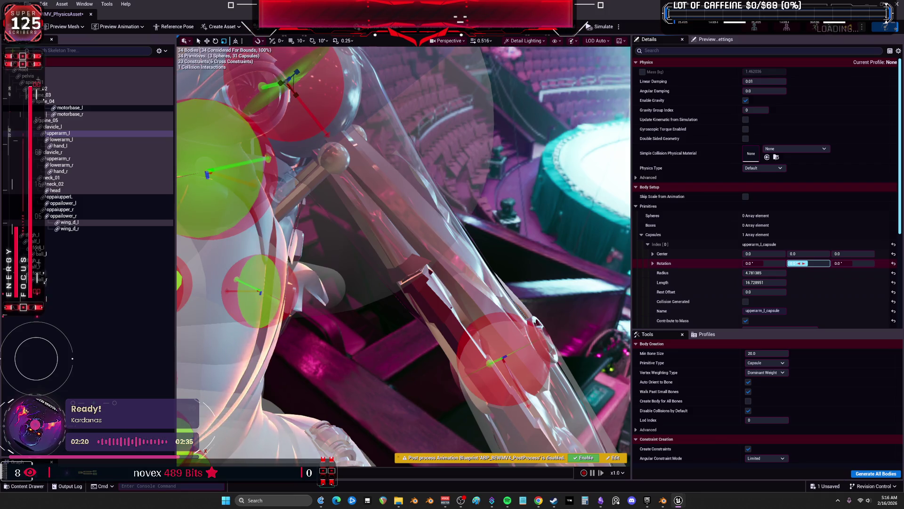
left_click(810, 263)
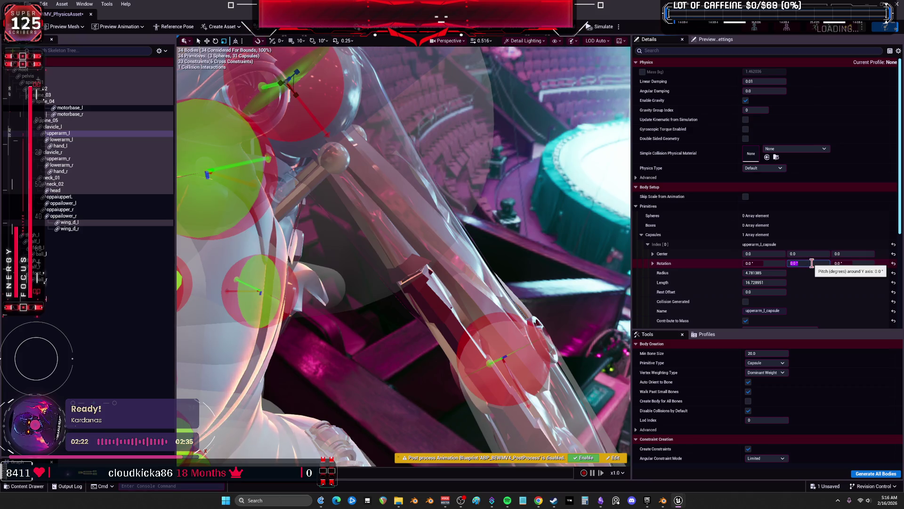
type("-90")
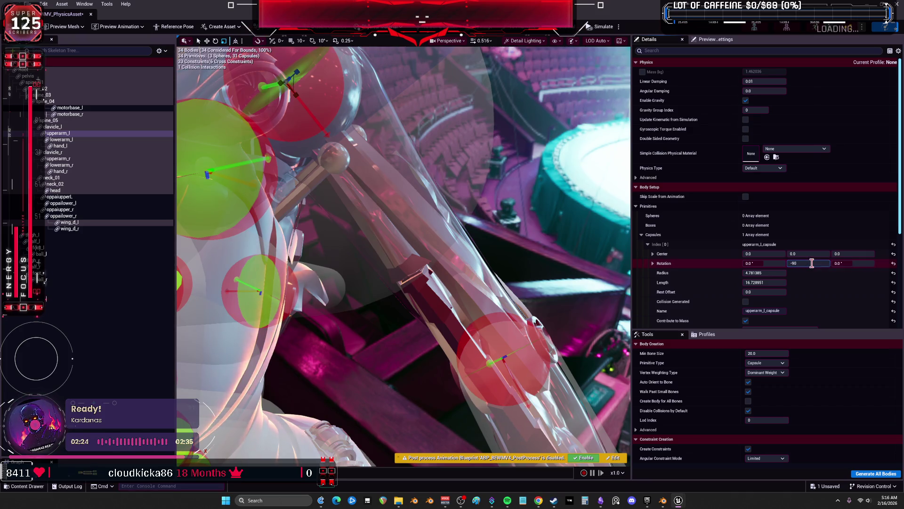
key("Return")
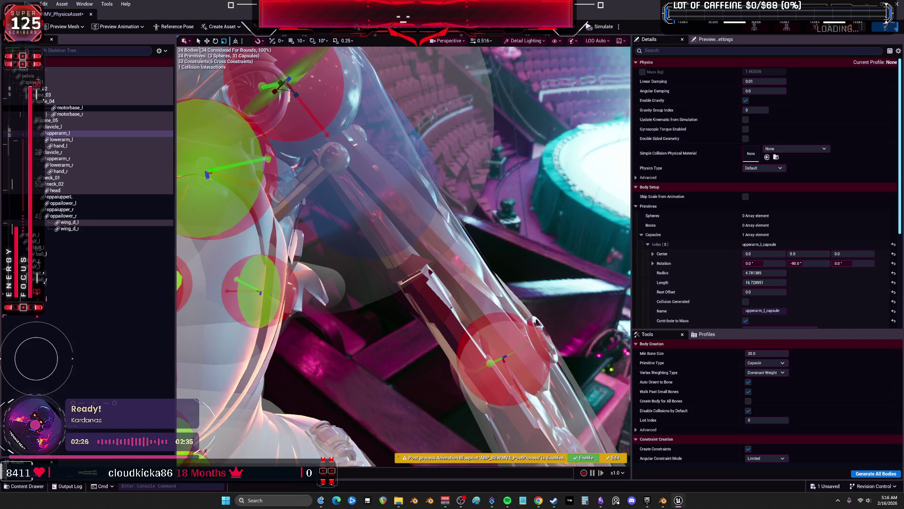
Shrink the clavicle_l capsule's radius to about 6
left_click(297, 101)
left_click(438, 223)
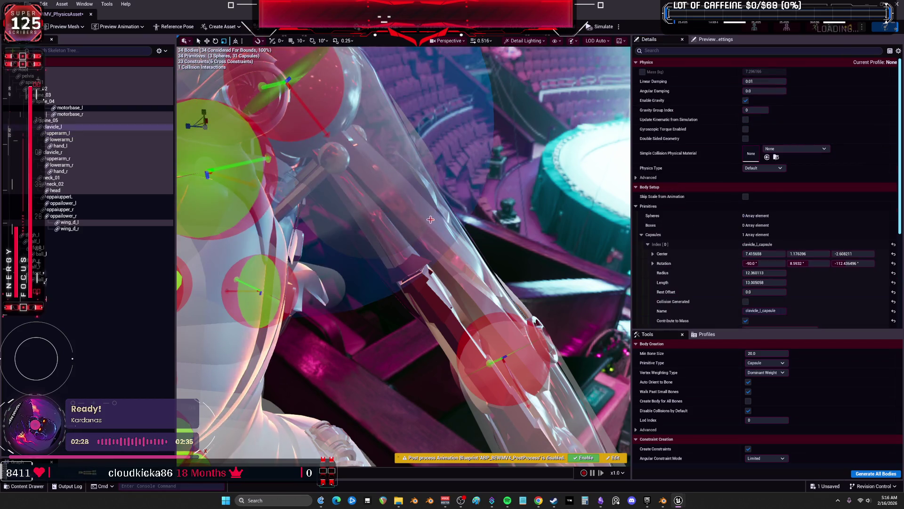
key("f")
left_click_drag(424, 283, 458, 295)
left_click_drag(272, 275, 406, 230)
left_click(58, 132)
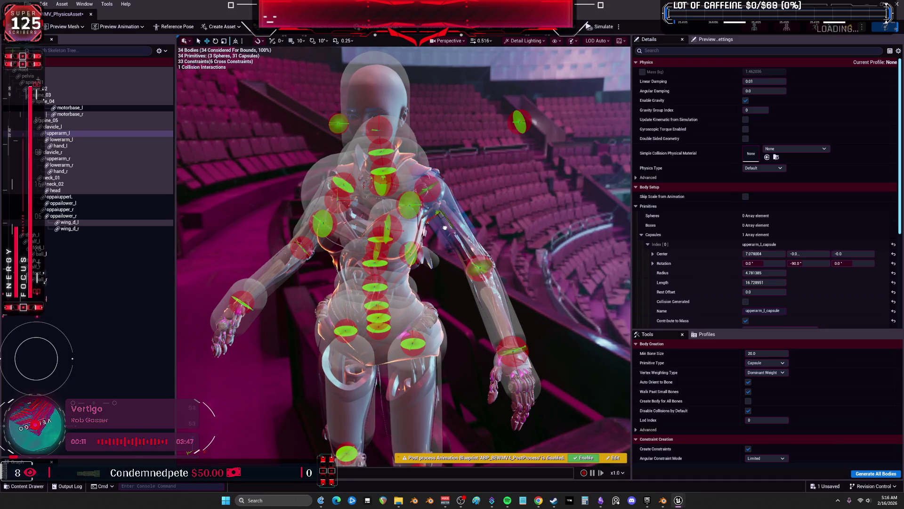
Slide the upperarm_l capsule to X 11.35, with radius 4.18 and length 24.74
left_click_drag(444, 227, 450, 239)
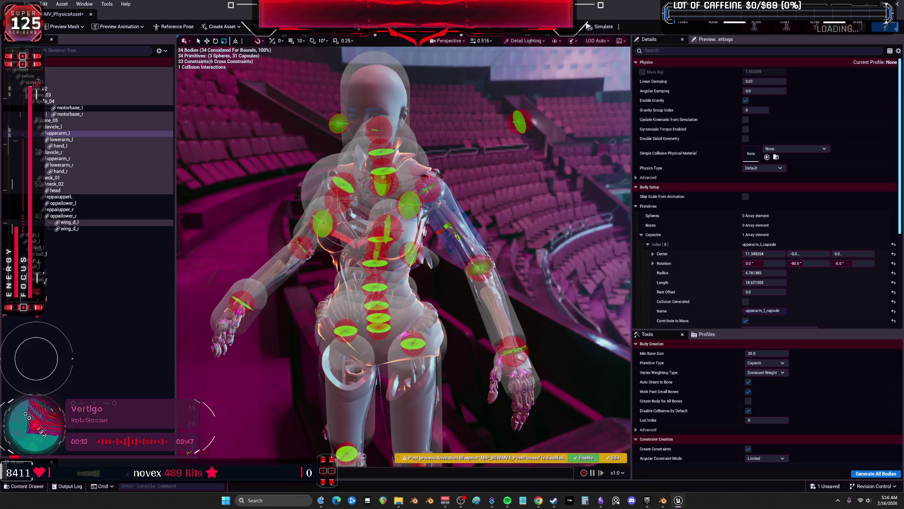
mouse_move(464, 237)
left_mouse_down()
mouse_move(490, 233)
mouse_move(471, 243)
mouse_move(451, 207)
left_mouse_up()
left_click_drag(419, 242, 415, 240)
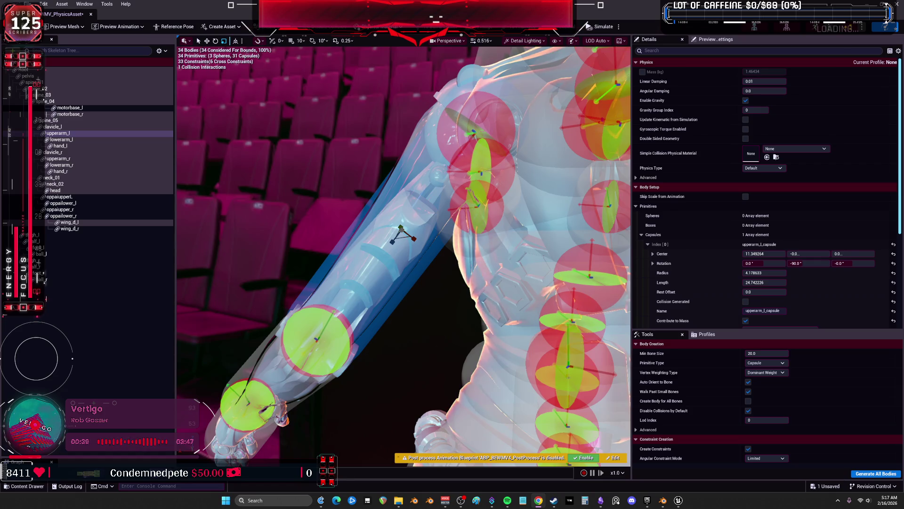
mouse_move(368, 209)
left_mouse_down()
mouse_move(410, 214)
mouse_move(466, 203)
mouse_move(438, 217)
mouse_move(351, 205)
left_mouse_up()
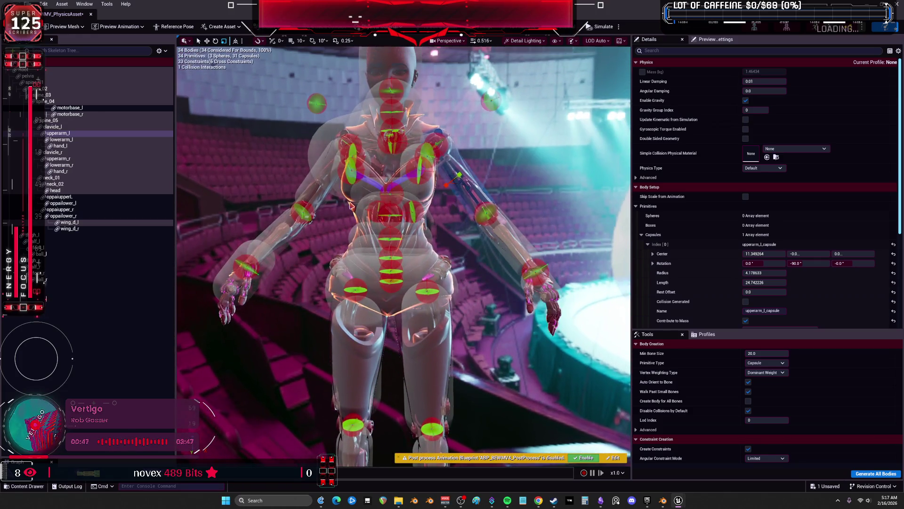
Step through the left forearm, hand and calf bodies in the viewport
left_click(507, 243)
left_click(549, 279)
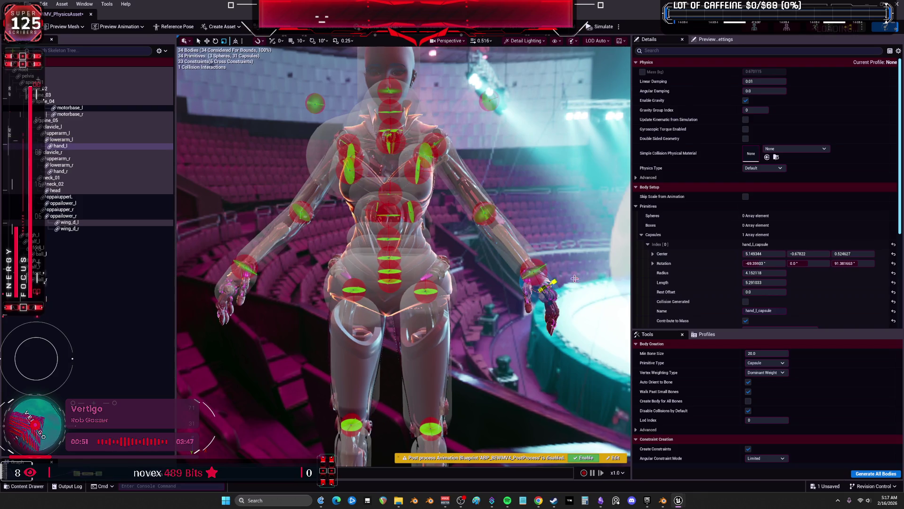
left_click_drag(549, 282, 476, 288)
left_click(459, 141)
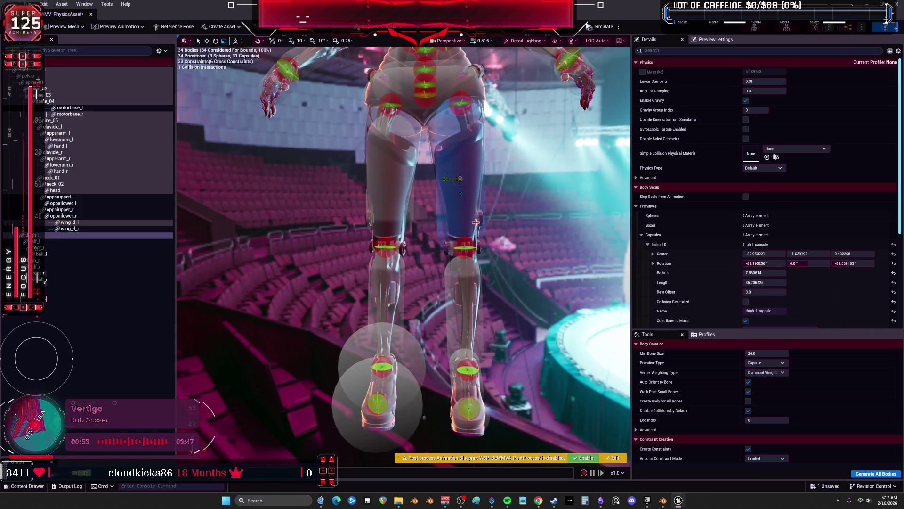
left_click(477, 289)
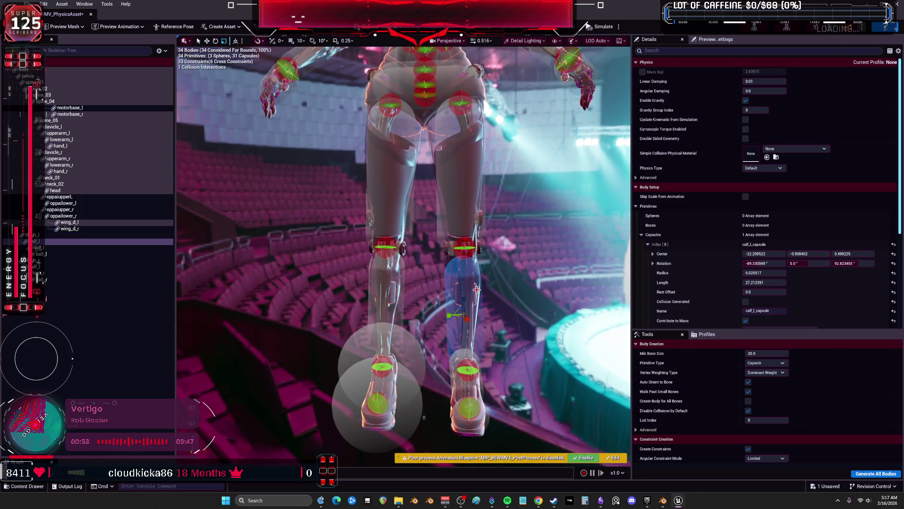
Swap the left foot's sphere for a capsule (radius 5.25, length 10.01), then select spine_03
left_click(452, 366)
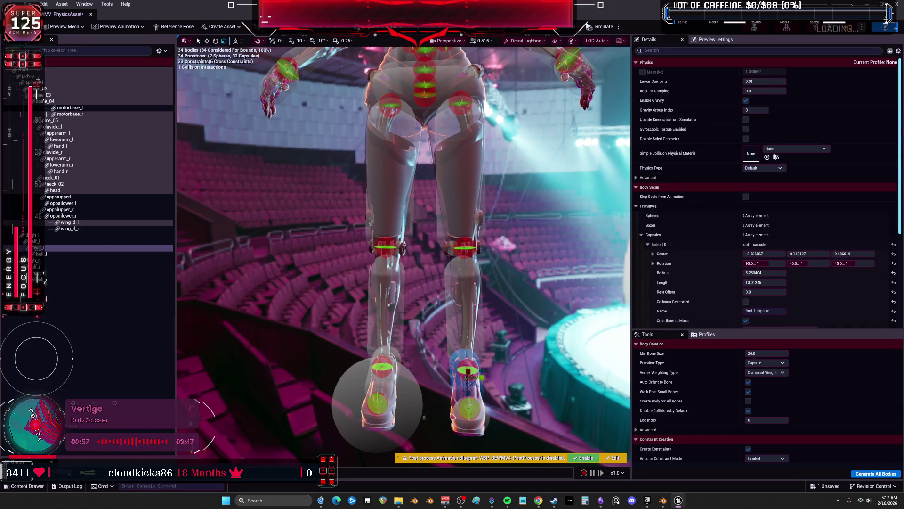
left_click(453, 416)
mouse_move(453, 416)
left_mouse_down()
mouse_move(462, 330)
mouse_move(450, 278)
left_mouse_up()
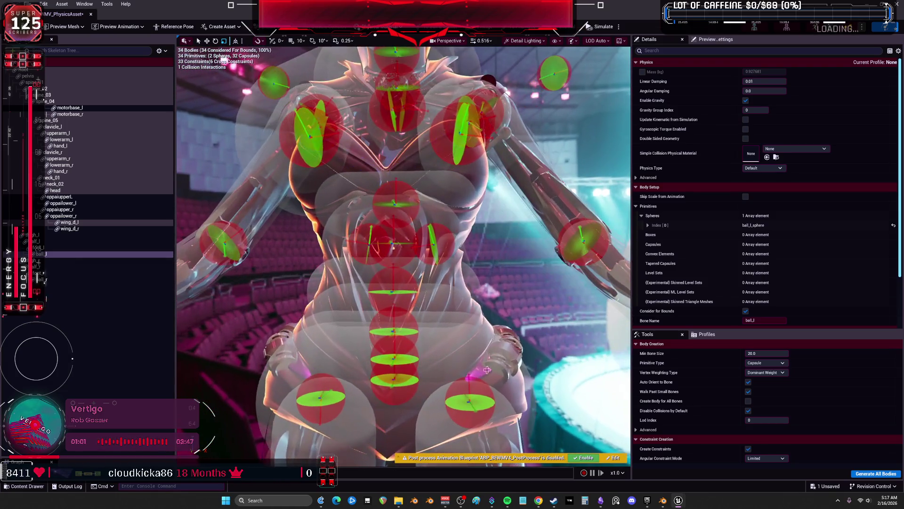
left_click(393, 332)
left_click(379, 291)
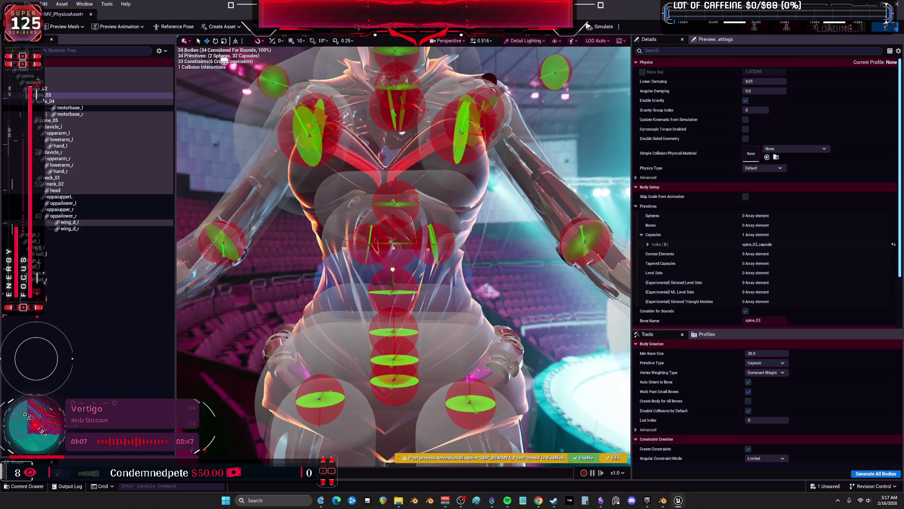
Raise the spine_03 capsule and refit it slightly smaller along the spine
left_click_drag(392, 276, 392, 260)
key("w")
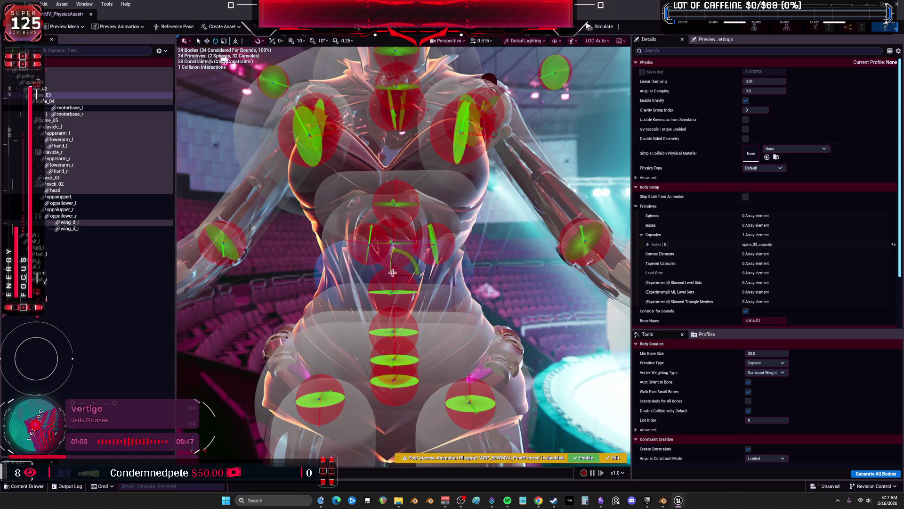
left_click_drag(391, 272, 390, 272)
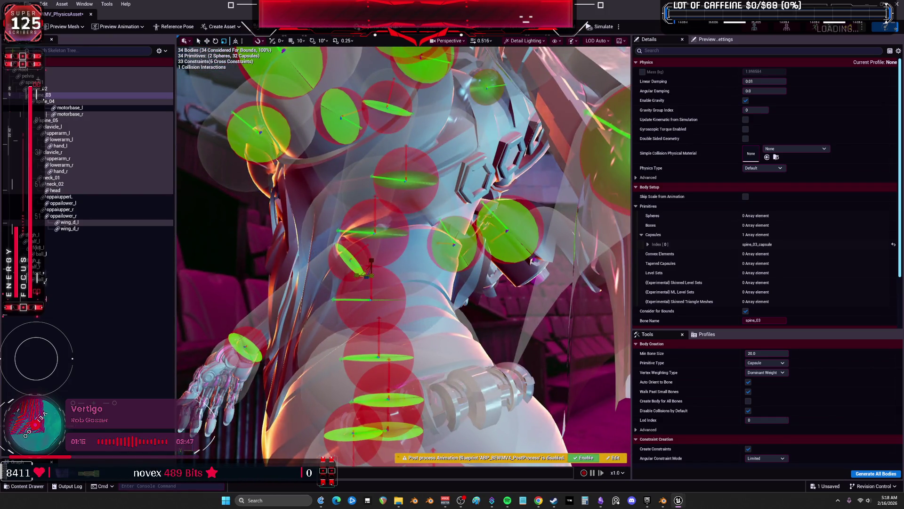
left_click_drag(390, 272, 391, 272)
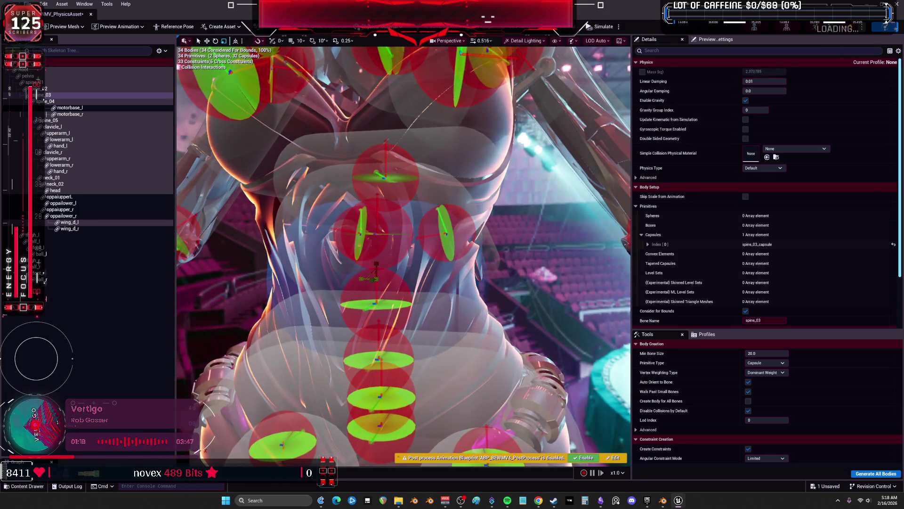
left_click_drag(373, 284, 373, 284)
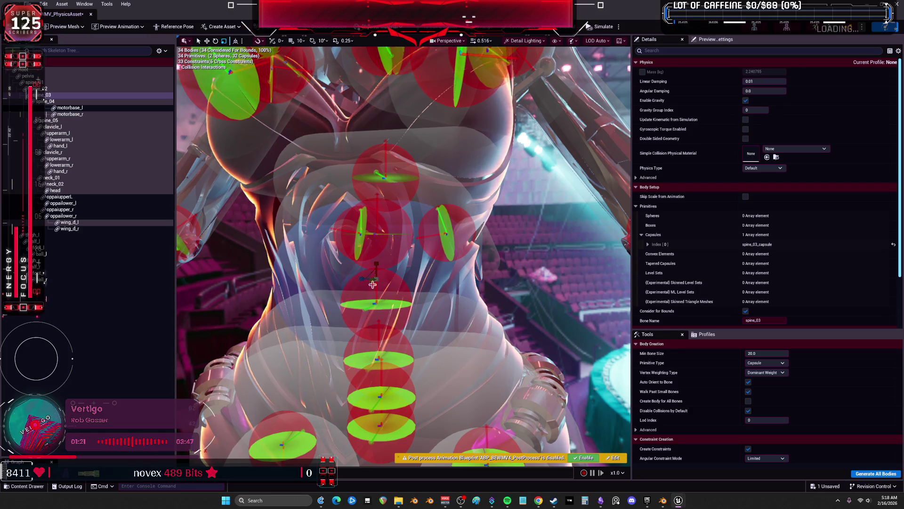
Check the spine_04 and spine_05 bodies, then select the head body
left_click(402, 239)
left_click_drag(401, 238, 401, 239)
left_click_drag(526, 201, 526, 202)
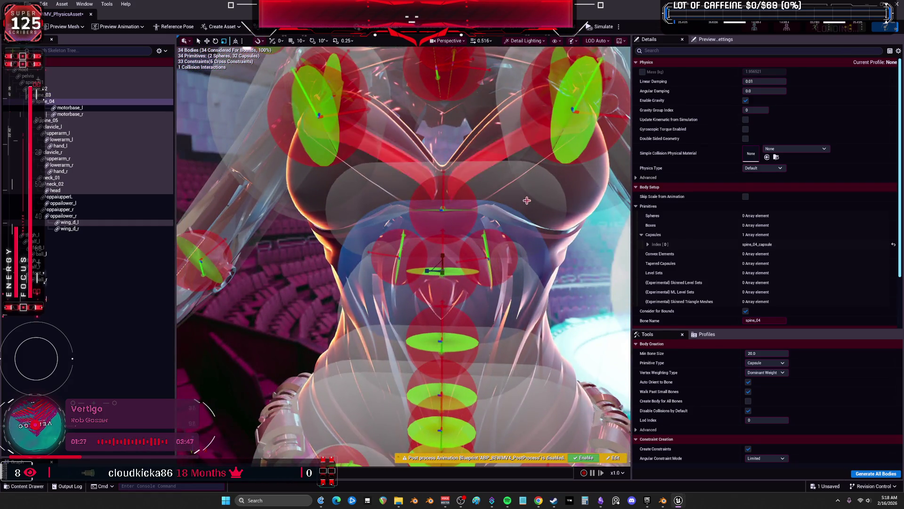
left_click(527, 200)
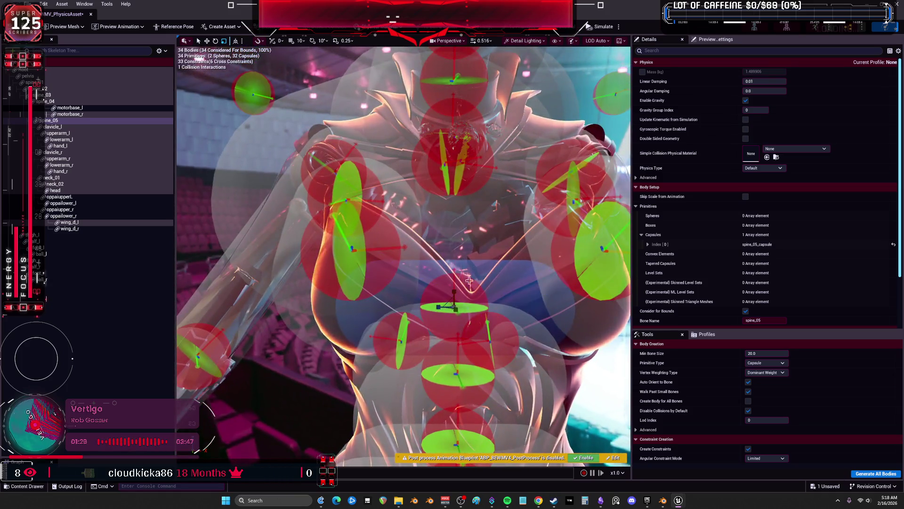
key("w")
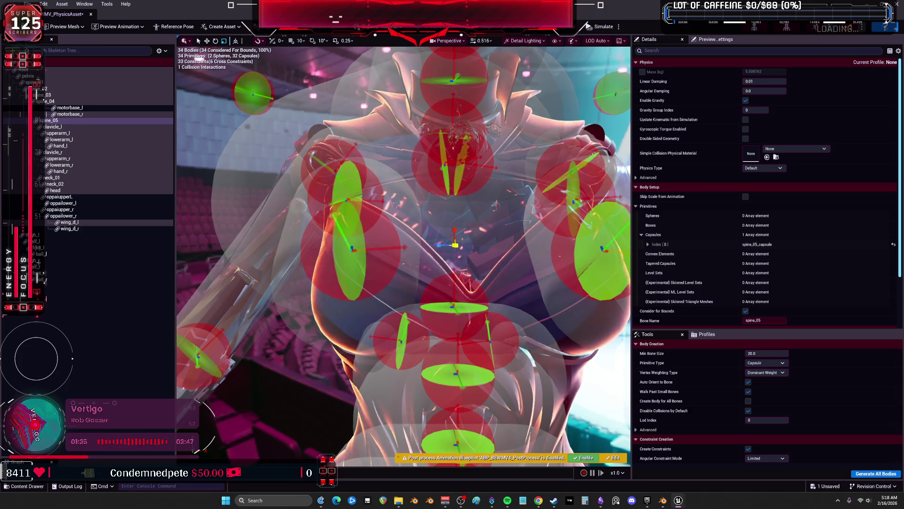
mouse_move(404, 255)
left_mouse_down()
mouse_move(335, 260)
mouse_move(344, 290)
mouse_move(358, 282)
mouse_move(339, 287)
mouse_move(400, 269)
mouse_move(444, 240)
mouse_move(415, 221)
mouse_move(363, 228)
mouse_move(187, 54)
left_mouse_up()
left_click(55, 191)
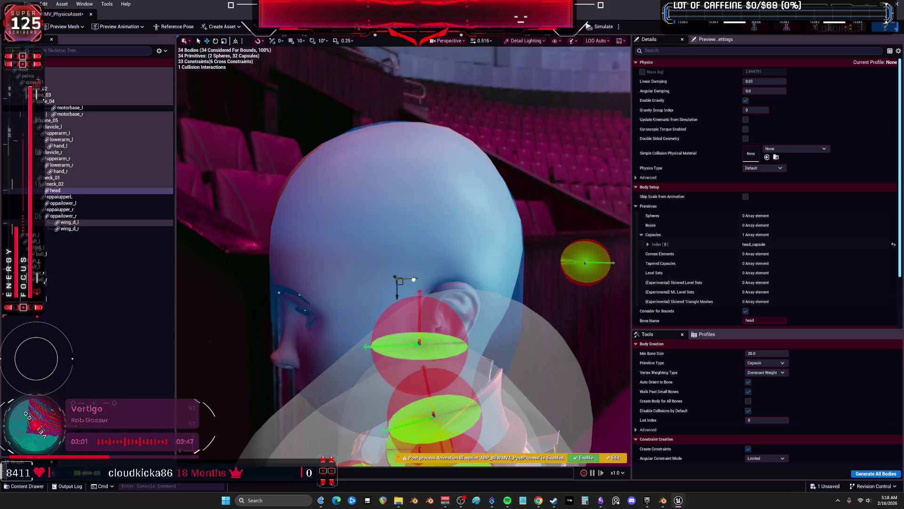
Inspect the robot's head from rear, side and front, then bring up the Skeleton Tree settings menu
mouse_move(455, 300)
left_mouse_down()
mouse_move(410, 302)
mouse_move(414, 377)
left_mouse_up()
scroll(546, 259, "up", 10)
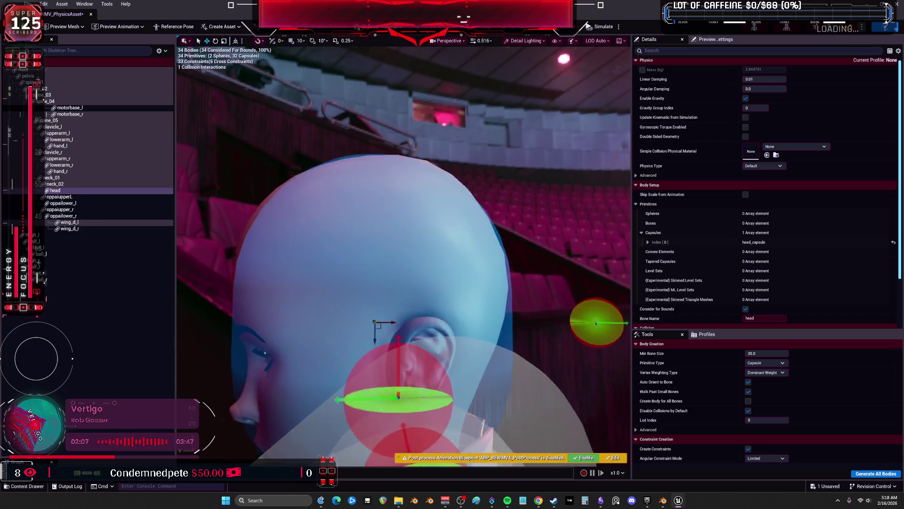
mouse_move(535, 266)
left_mouse_down()
mouse_move(428, 276)
mouse_move(533, 277)
mouse_move(511, 278)
left_mouse_up()
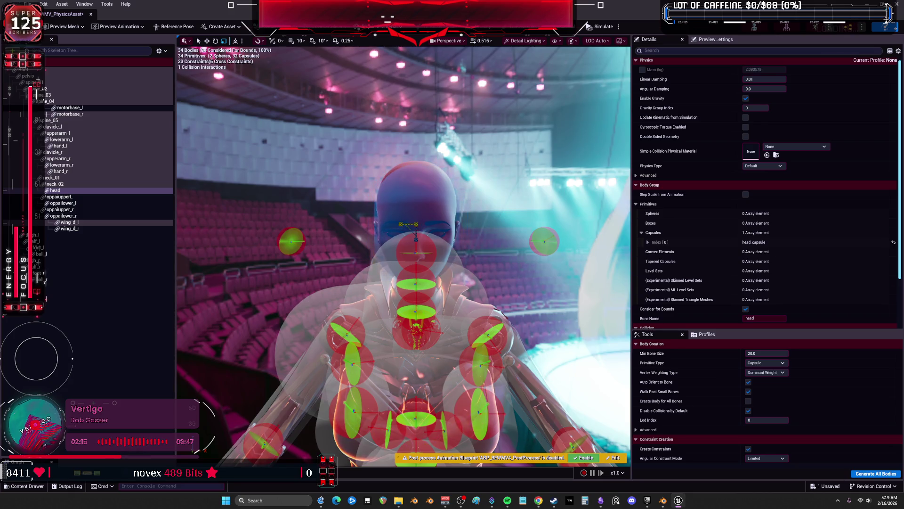
mouse_move(511, 278)
left_mouse_down()
mouse_move(471, 278)
mouse_move(523, 276)
mouse_move(486, 262)
left_mouse_up()
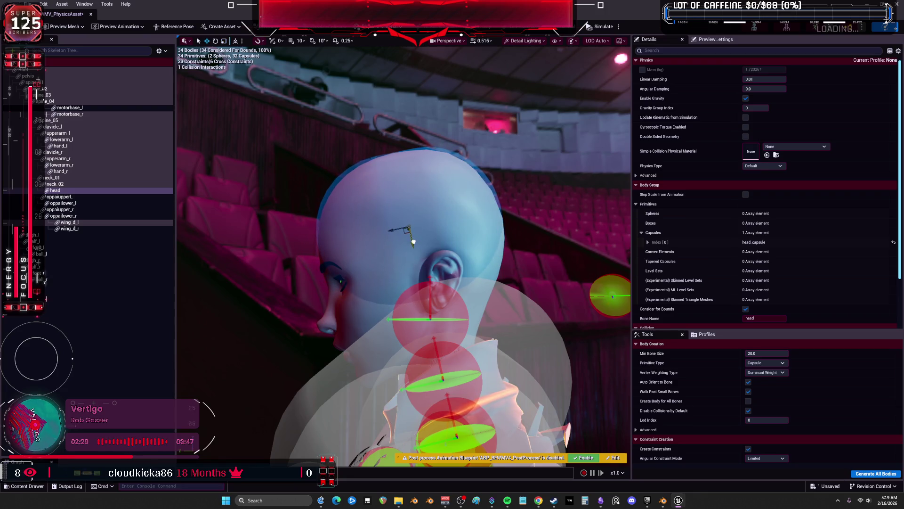
mouse_move(540, 253)
left_mouse_down()
mouse_move(358, 250)
mouse_move(512, 248)
left_mouse_up()
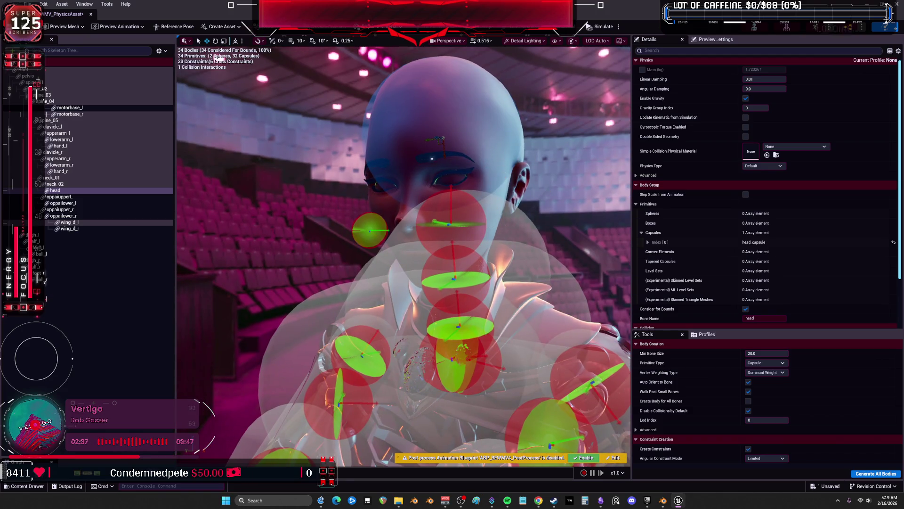
left_click_drag(552, 195, 162, 154)
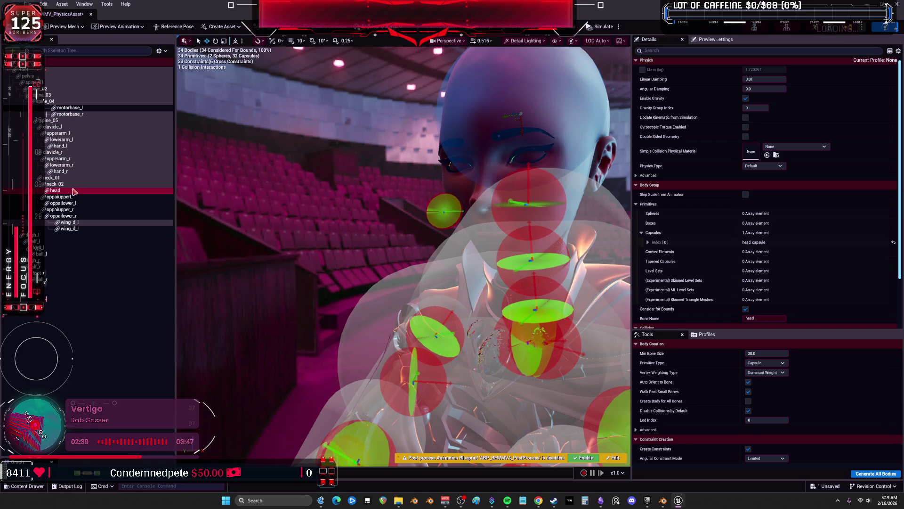
left_click(161, 52)
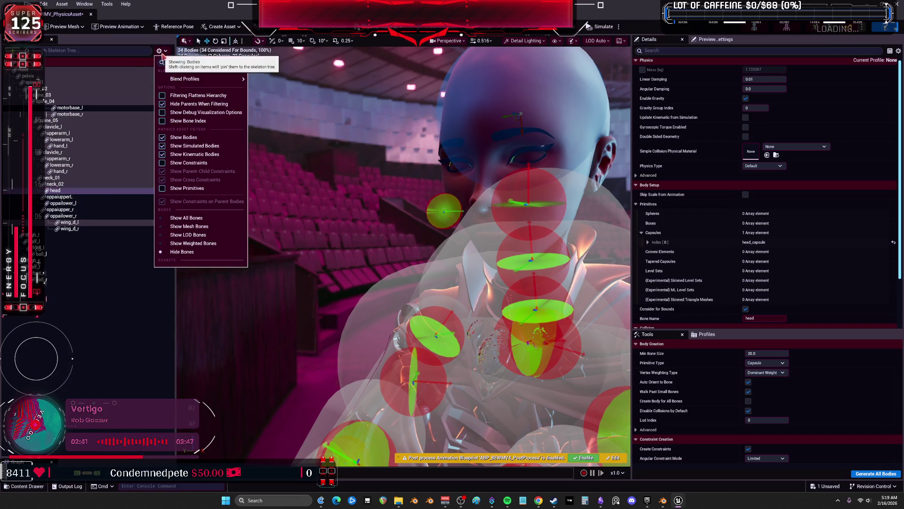
Turn on Show Primitives in the Skeleton Tree and select the head bone's body
left_click(188, 188)
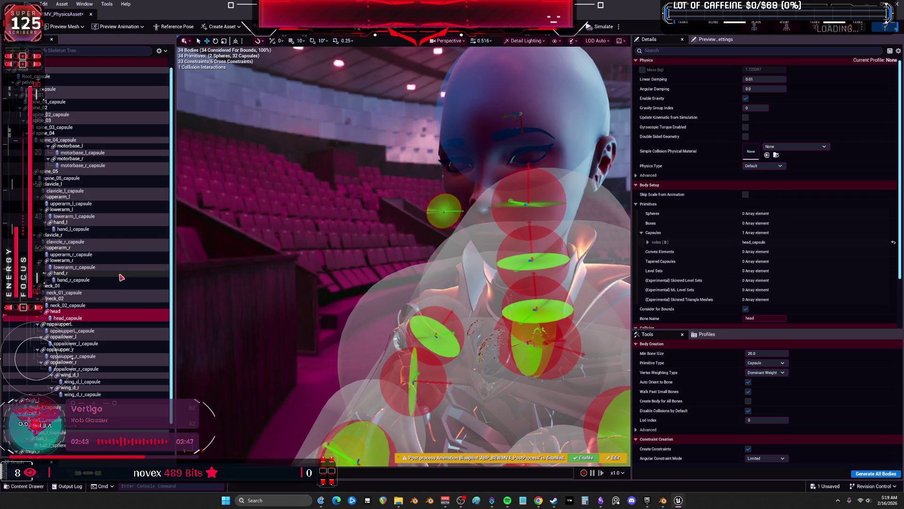
left_click(168, 51)
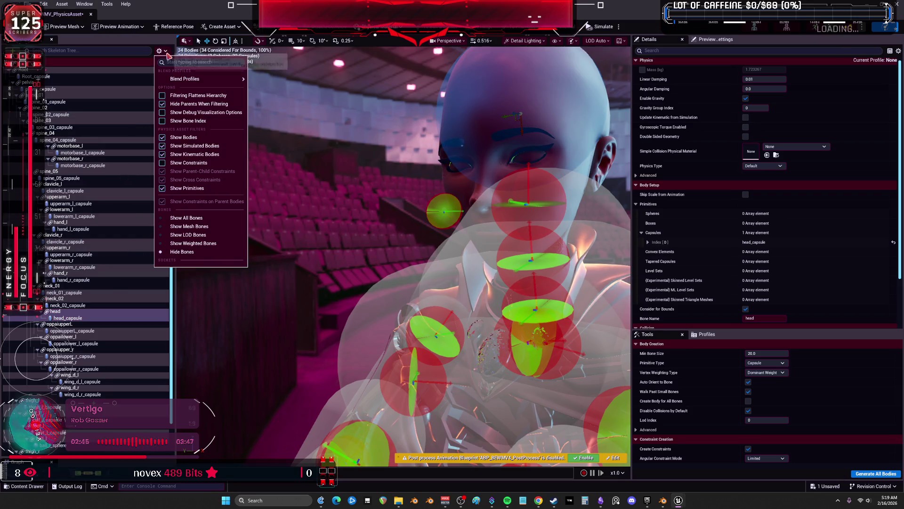
left_click(85, 311)
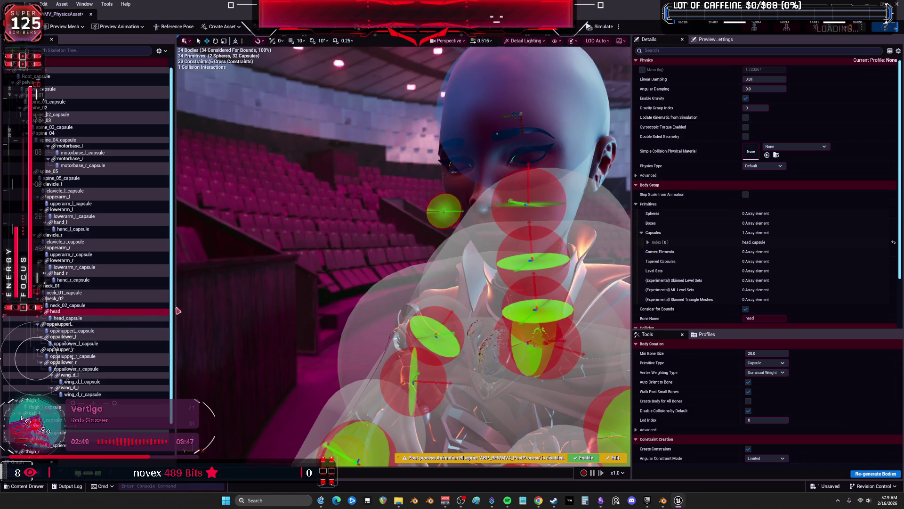
Add a head_sphere to the head body and check it from all sides
mouse_move(333, 244)
left_mouse_down()
mouse_move(401, 247)
mouse_move(422, 281)
mouse_move(427, 332)
left_mouse_up()
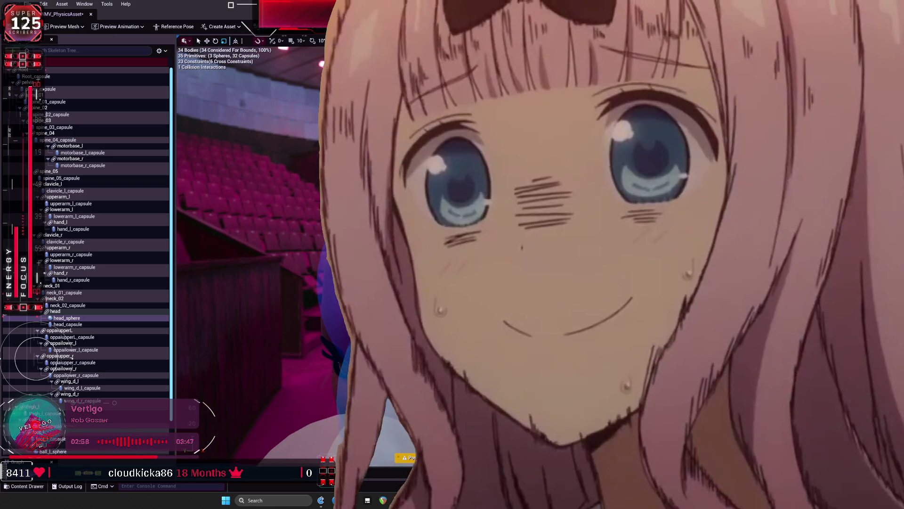
left_click_drag(463, 398, 443, 391)
left_click_drag(404, 254, 368, 264)
left_click_drag(377, 381, 398, 383)
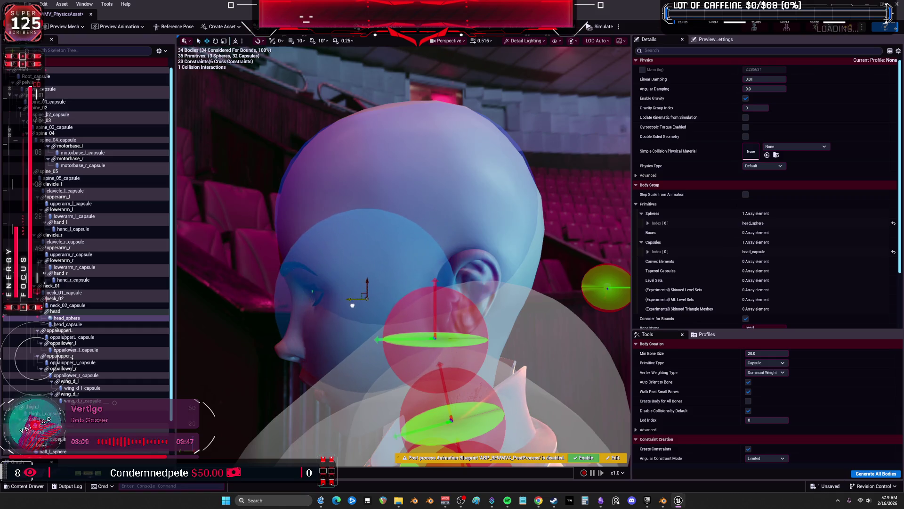
mouse_move(398, 382)
left_mouse_down()
mouse_move(466, 383)
mouse_move(348, 384)
mouse_move(401, 384)
mouse_move(450, 298)
left_mouse_up()
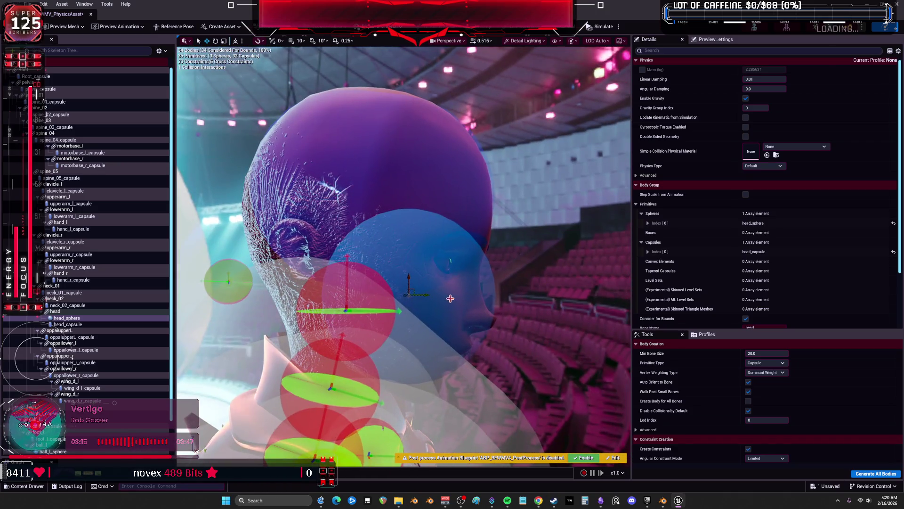
left_click(405, 292)
left_click_drag(418, 295, 414, 296)
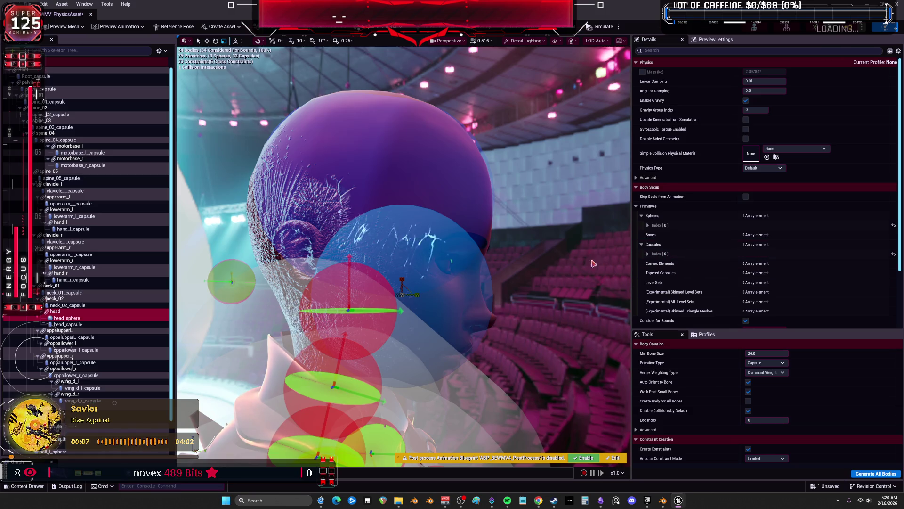
mouse_move(516, 246)
left_mouse_down()
mouse_move(462, 252)
mouse_move(560, 246)
mouse_move(537, 434)
left_mouse_up()
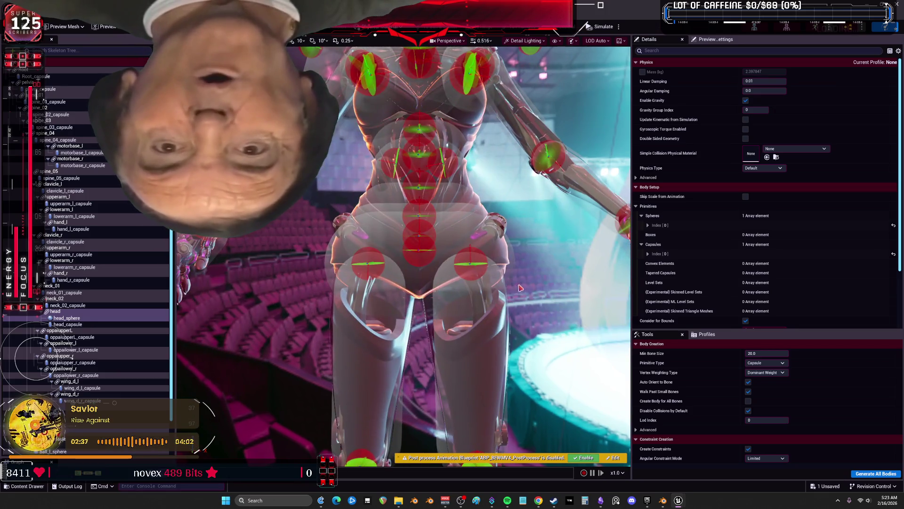
left_click(504, 264)
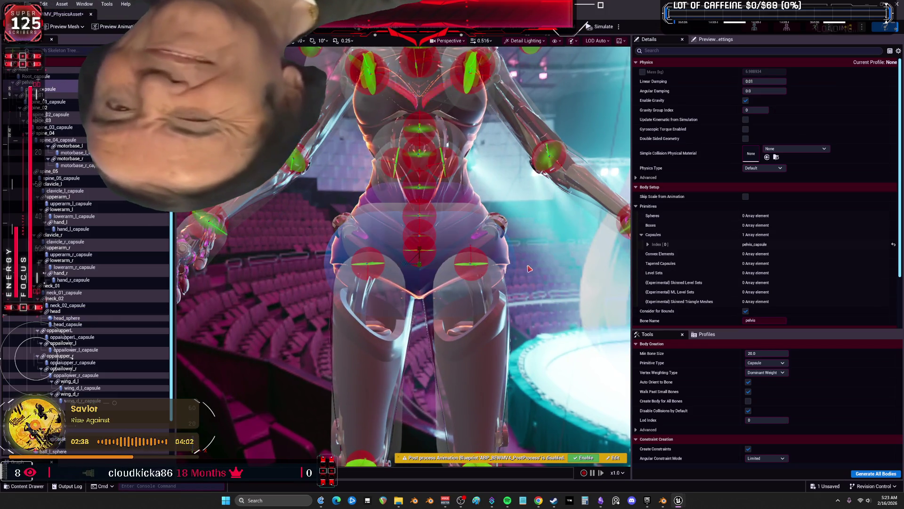
Select the neck_02 and neck_01 capsules and expand their properties
mouse_move(533, 268)
left_mouse_down()
mouse_move(516, 188)
mouse_move(448, 188)
mouse_move(563, 236)
left_mouse_up()
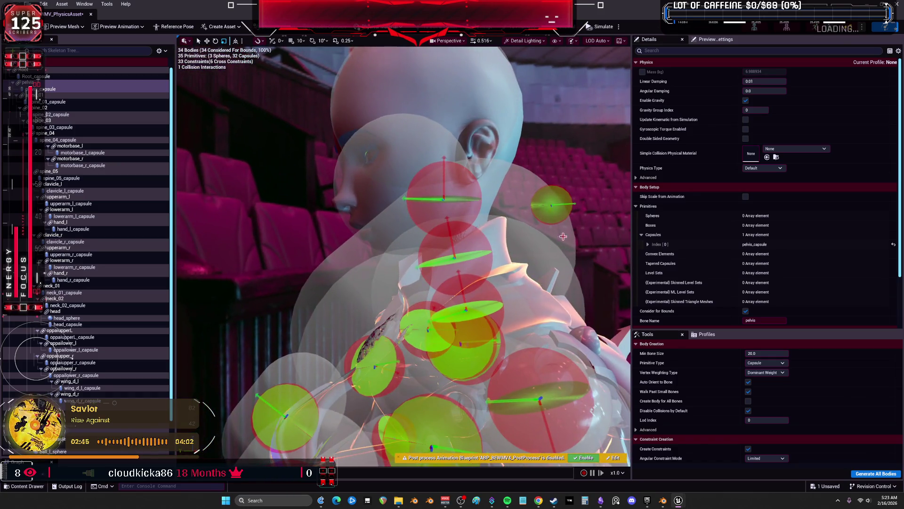
right_click(509, 198)
left_click(378, 232)
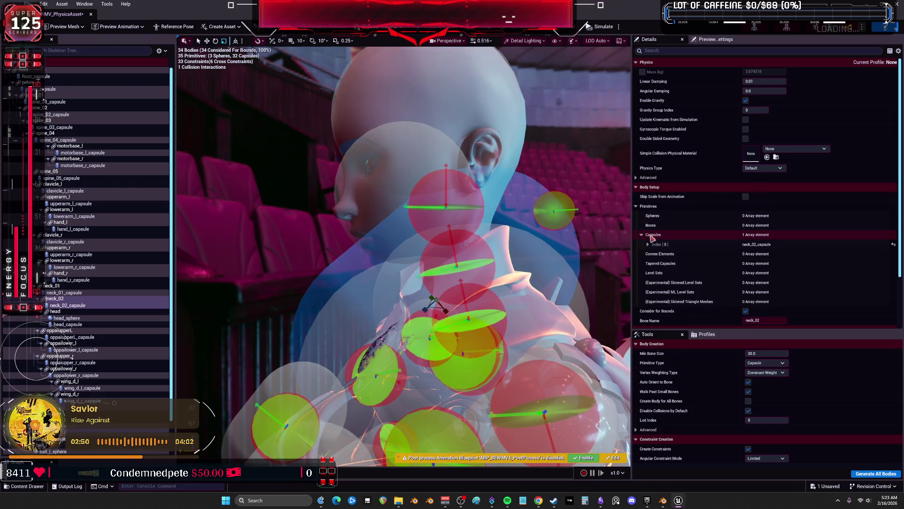
left_click(648, 244)
scroll(894, 258, "down", 4)
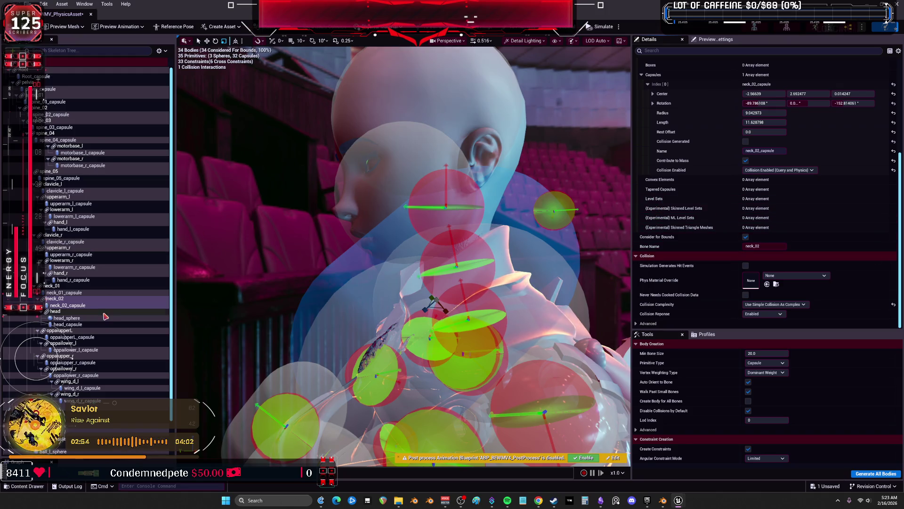
left_click(77, 295, "ctrl")
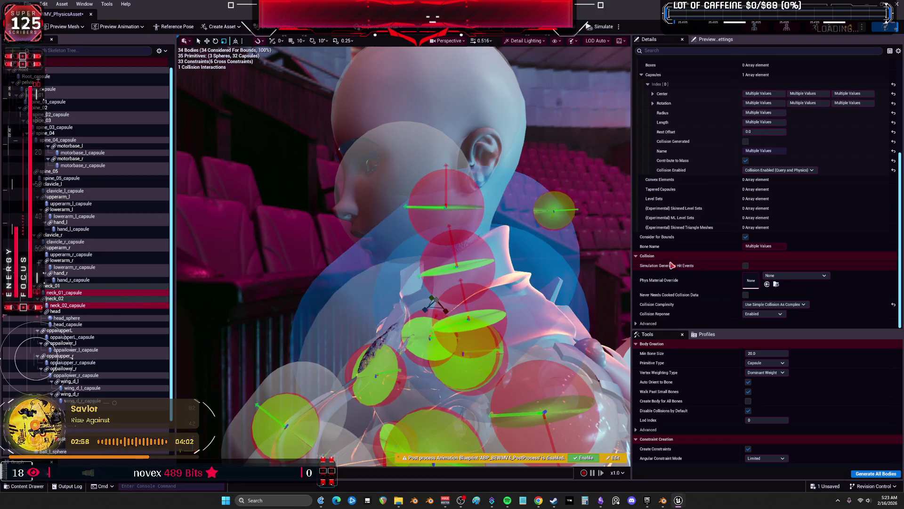
Replace both neck capsules with spheres and set the spheres' radius to 2
key("ctrl+z")
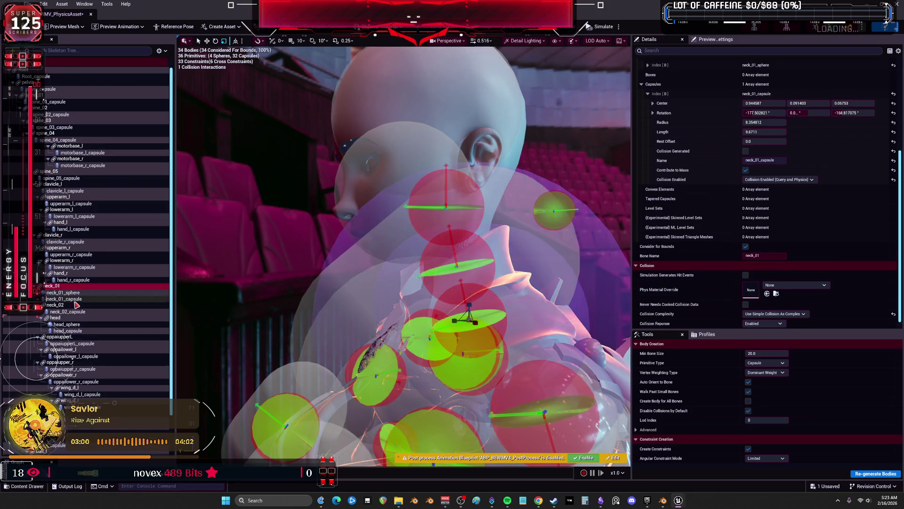
key("ctrl+z")
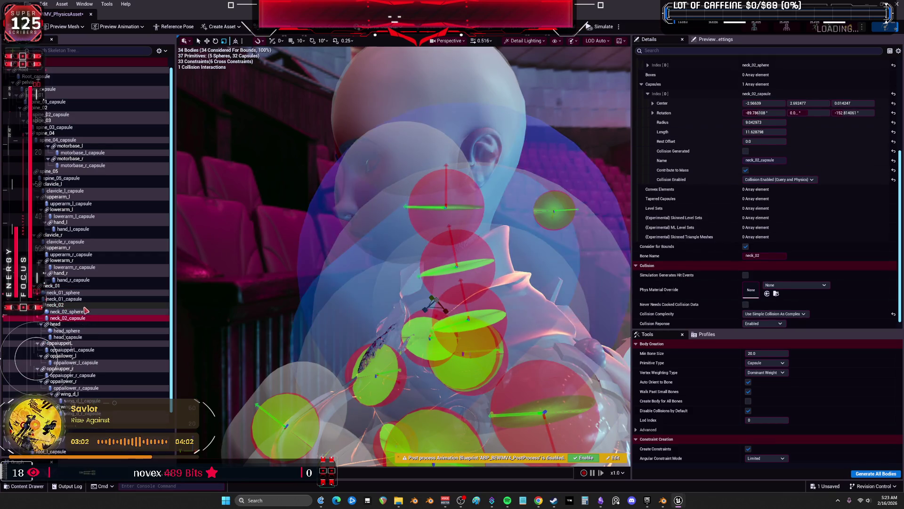
key("ctrl+z")
key("ctrl+z")
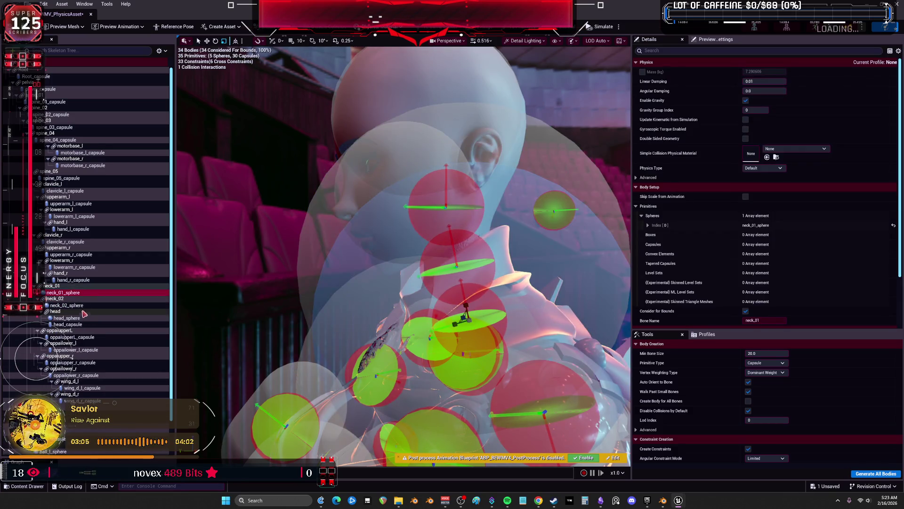
left_click(90, 305, "ctrl")
left_click(648, 225)
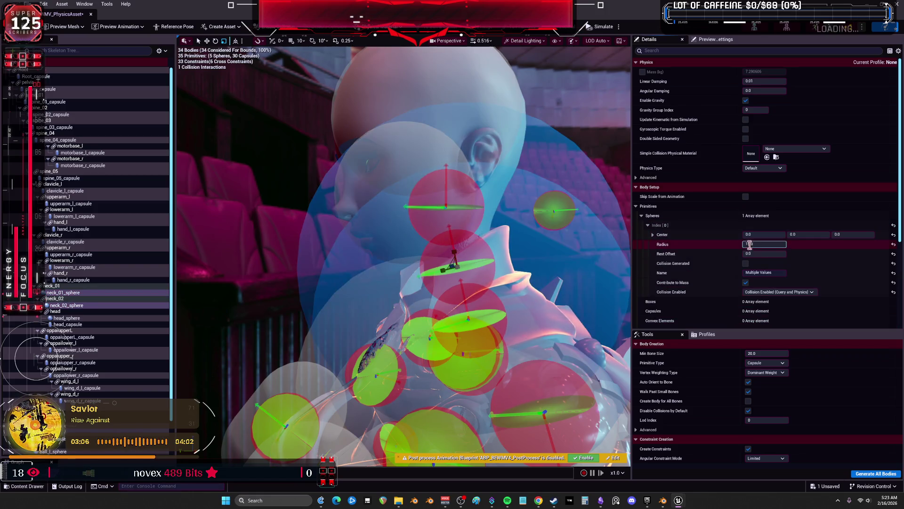
type("2")
key("Return")
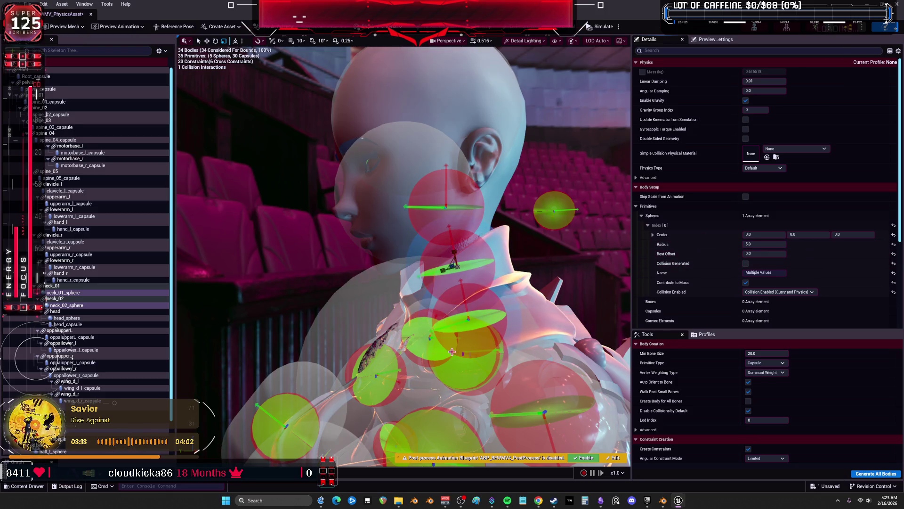
mouse_move(436, 280)
left_mouse_down()
mouse_move(475, 283)
mouse_move(415, 280)
mouse_move(509, 281)
mouse_move(448, 281)
left_mouse_up()
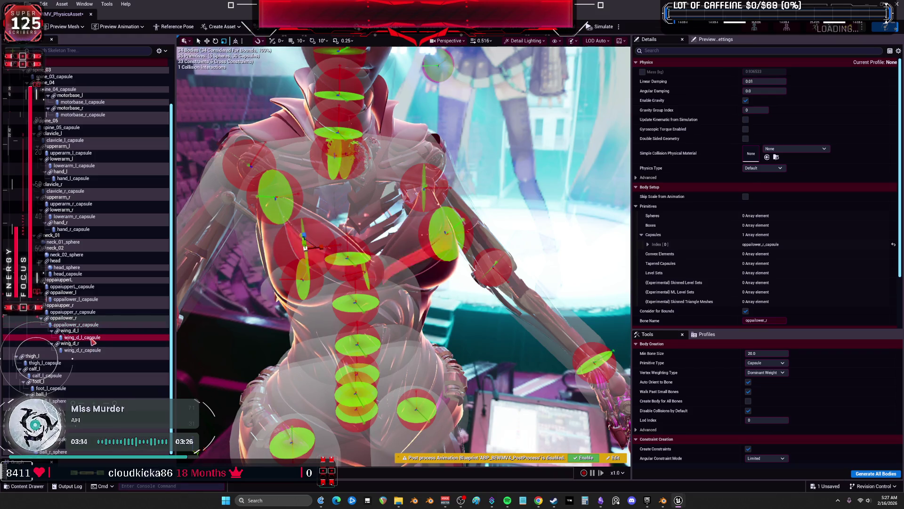
Select both wing capsules and give them length 10 and X rotation 90°
left_click(109, 337)
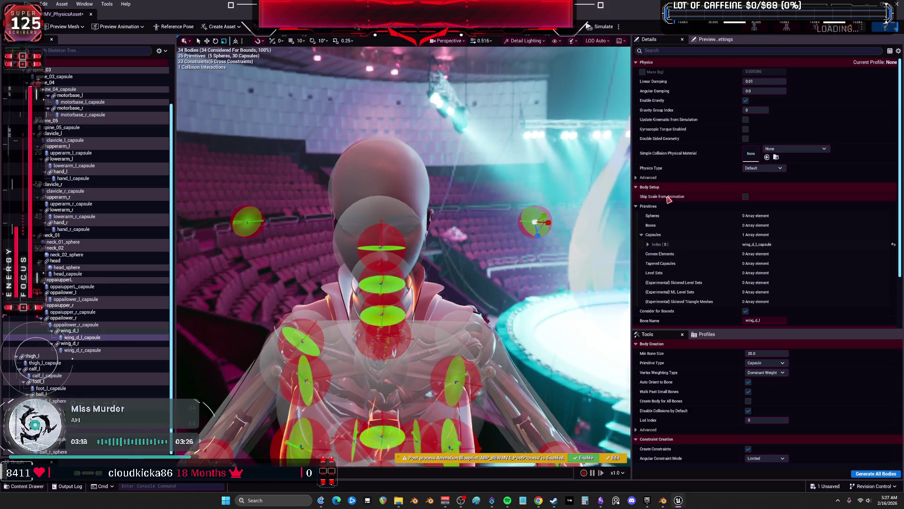
left_click(647, 244)
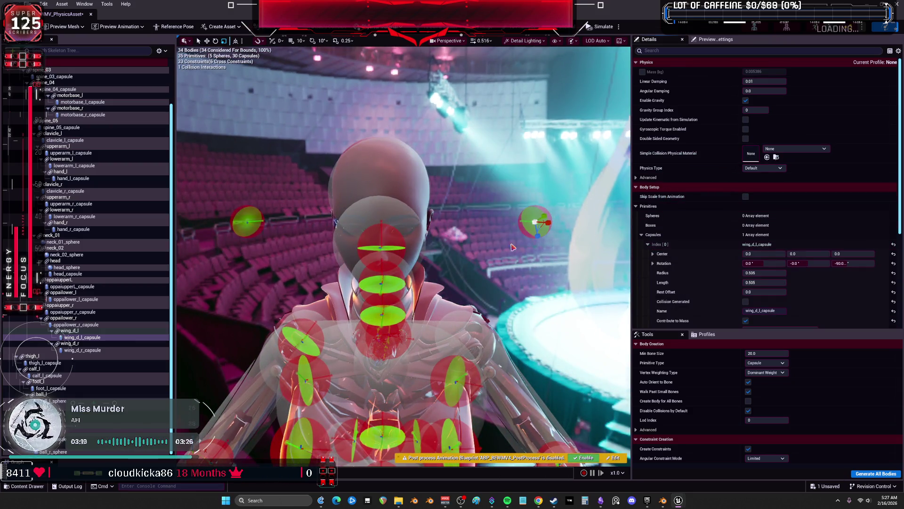
left_click(89, 351, "ctrl")
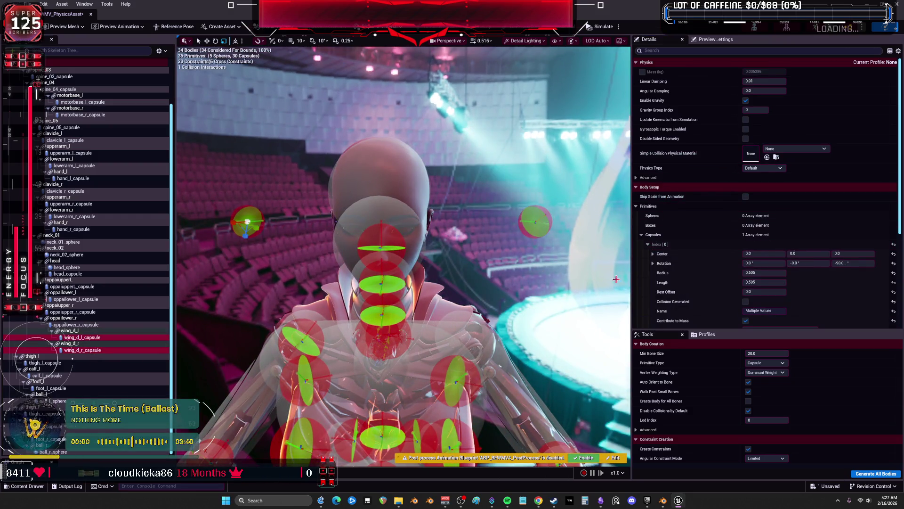
left_click(765, 272)
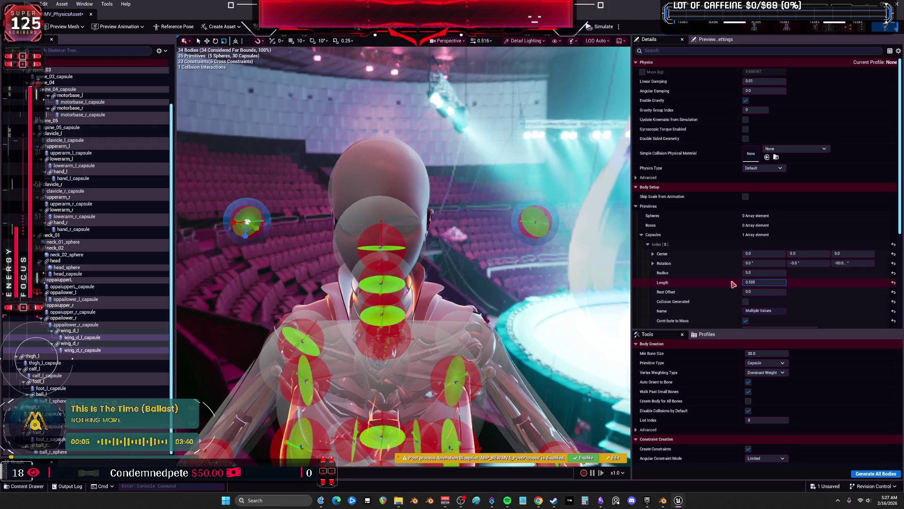
type("10")
key("Return")
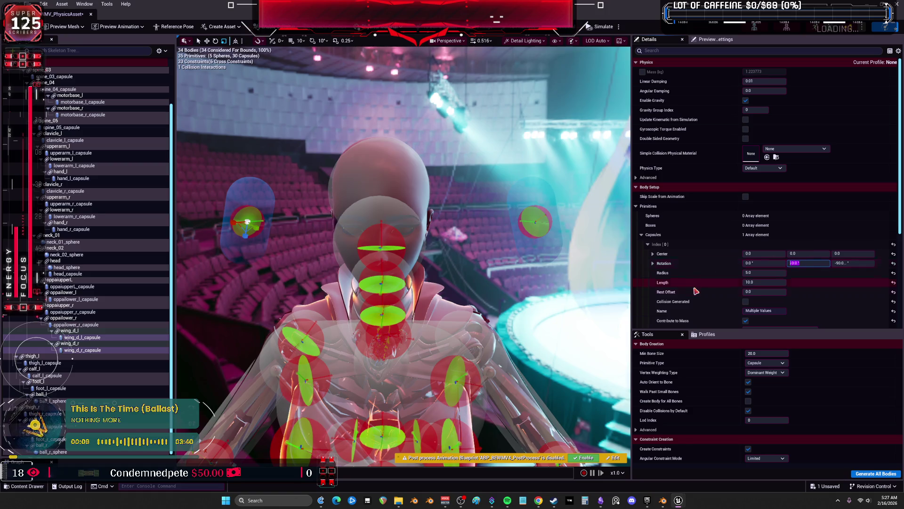
type("90")
key("Return")
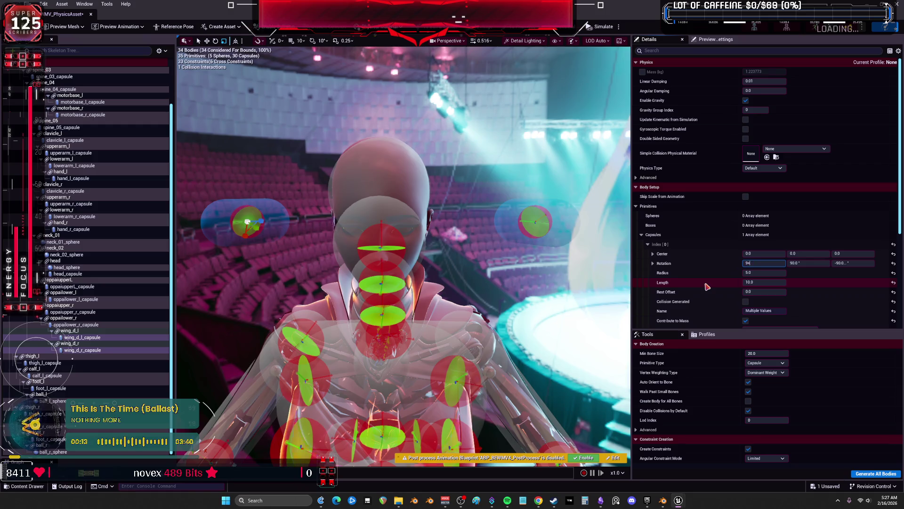
type("0")
key("Return")
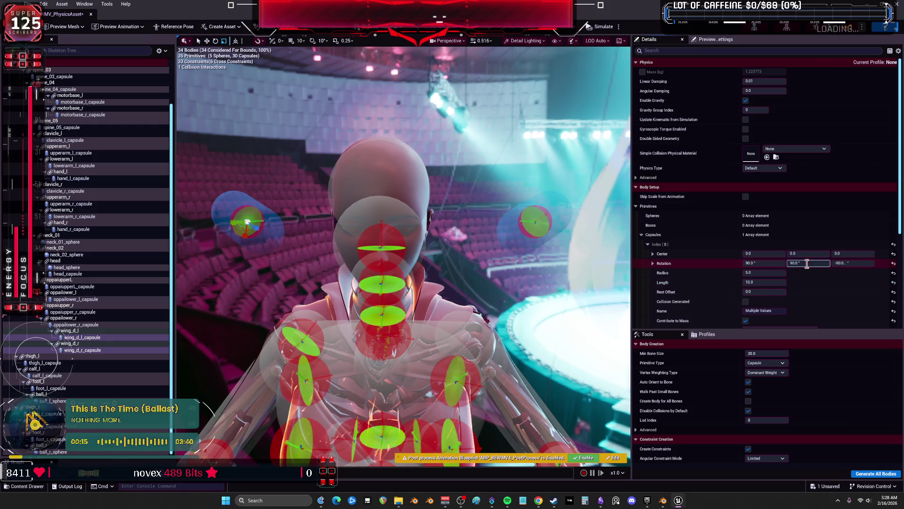
Lengthen both wing capsules to 20 and offset them 10 along X, undoing the Z-rotation change
key("f")
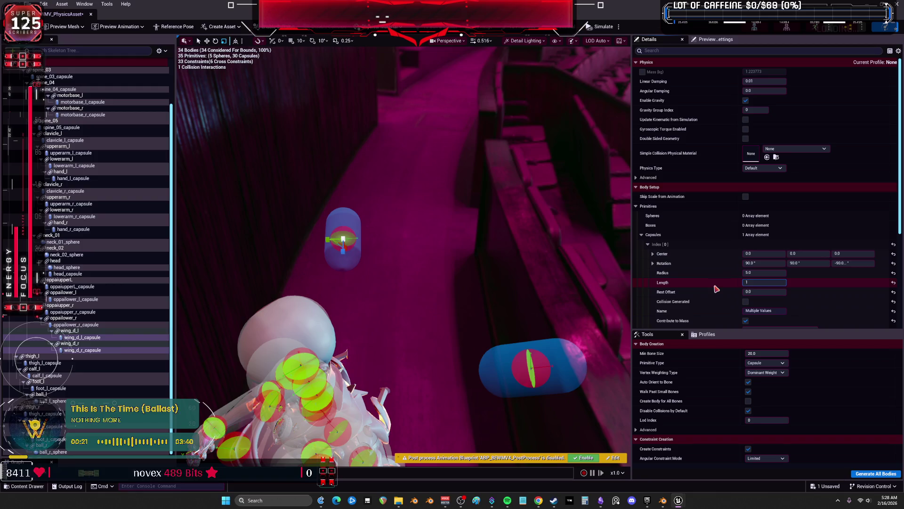
left_click(765, 282)
type("20")
key("Return")
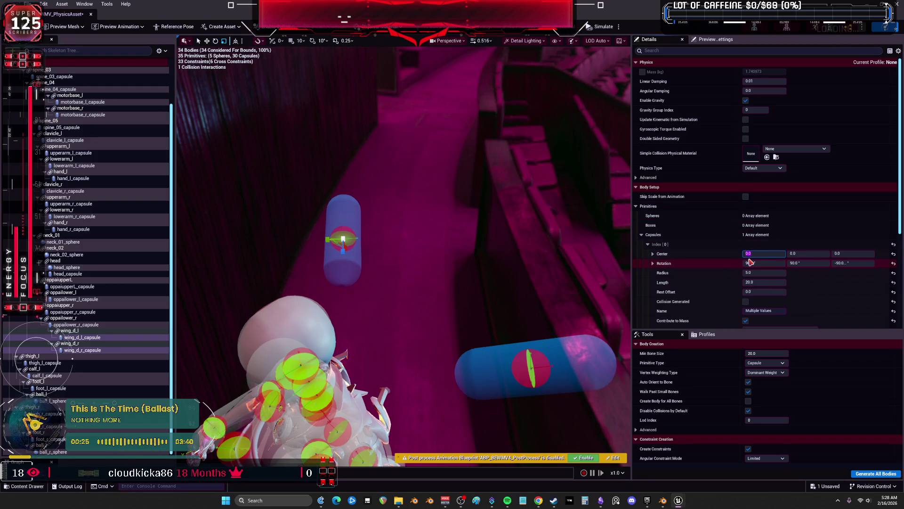
type("10")
key("Return")
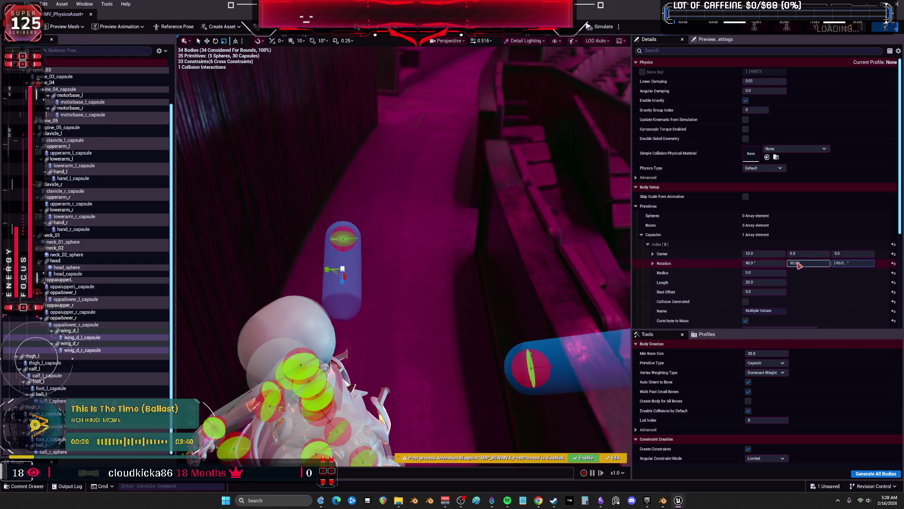
type("0")
key("Return")
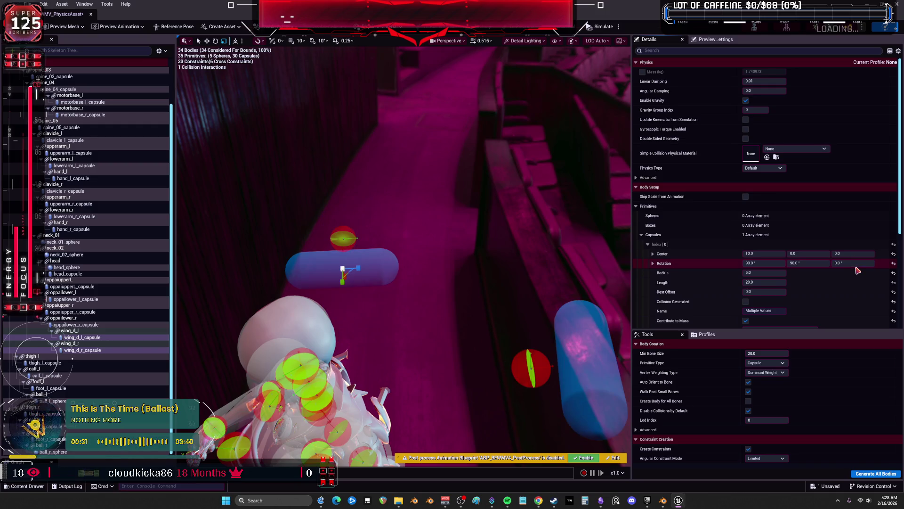
left_click_drag(406, 254, 405, 254)
key("ctrl+z")
left_click_drag(403, 180, 403, 180)
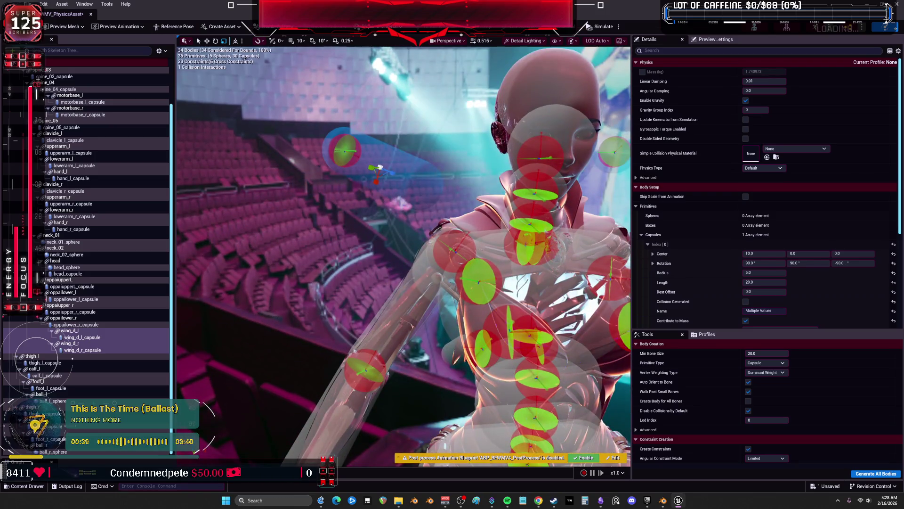
Reset the right wing capsule's rotation and lay it horizontal with Y rotation 90°
left_click(404, 179)
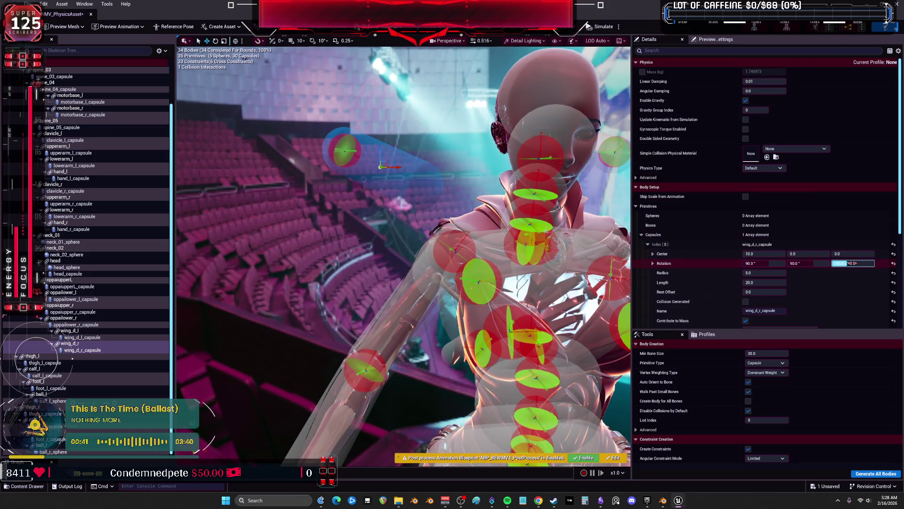
type("0")
key("Return")
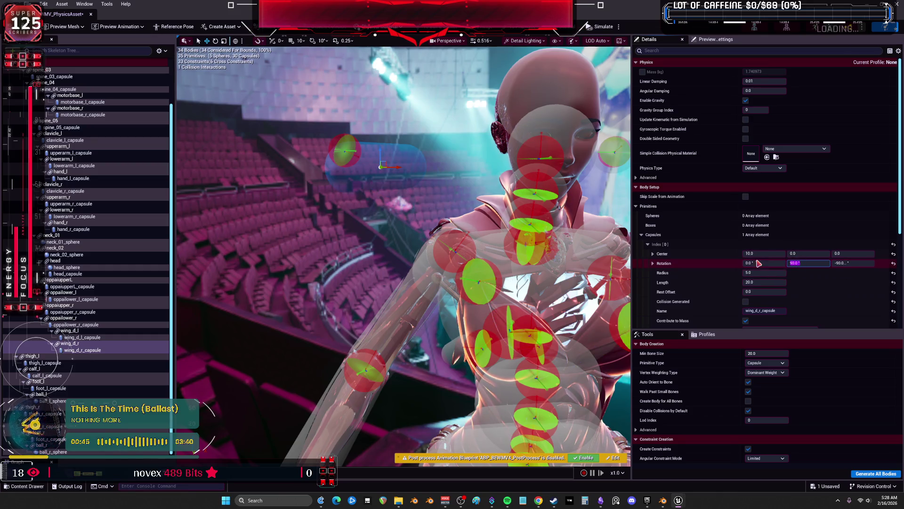
type("0")
key("Return")
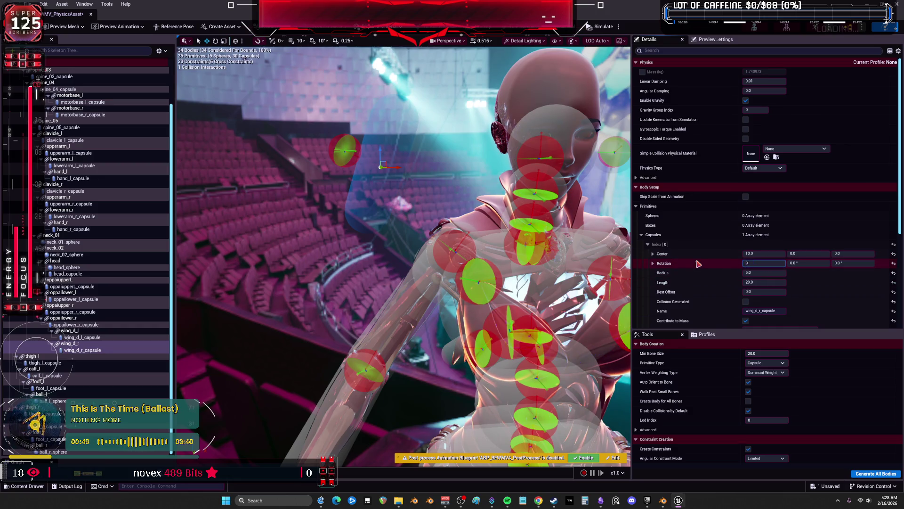
type("0")
key("Return")
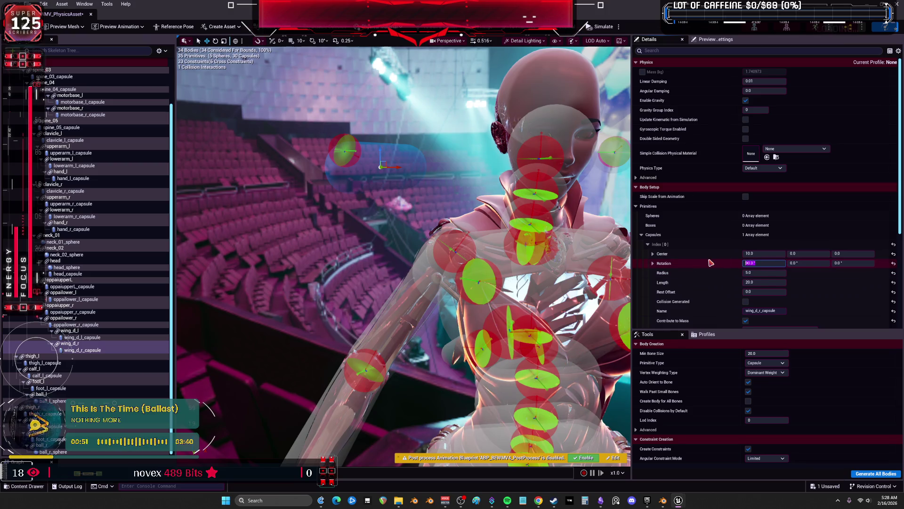
key("Return")
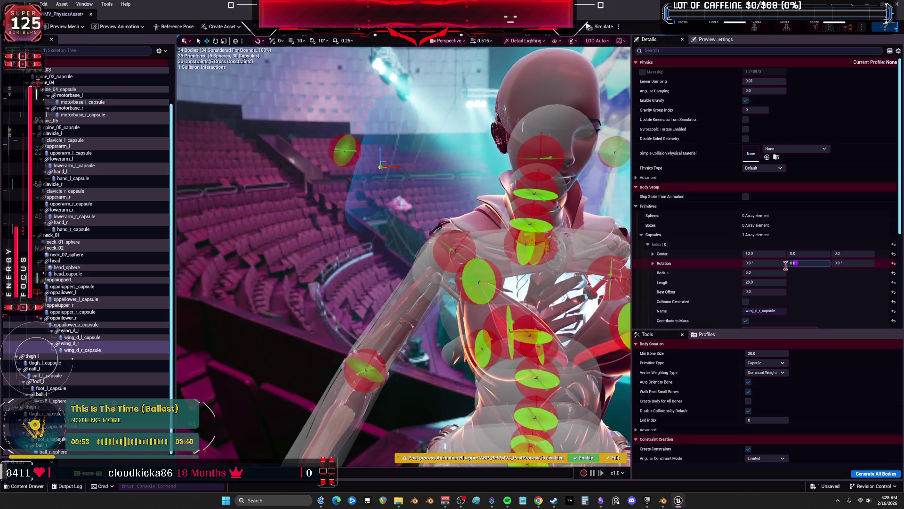
type("90")
key("Return")
Reposition the right wing capsule between the shoulder and its end sphere, comparing it with the left
mouse_move(418, 232)
left_mouse_down()
mouse_move(471, 221)
mouse_move(490, 202)
mouse_move(480, 245)
mouse_move(415, 226)
mouse_move(410, 210)
left_mouse_up()
mouse_move(512, 231)
left_mouse_down()
mouse_move(416, 245)
mouse_move(438, 241)
left_mouse_up()
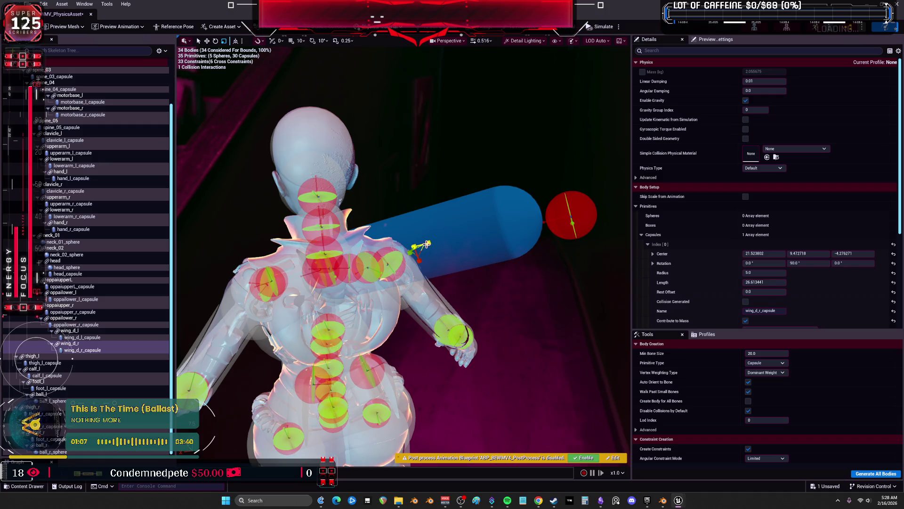
mouse_move(402, 248)
left_mouse_down()
mouse_move(501, 259)
mouse_move(494, 280)
mouse_move(494, 242)
mouse_move(488, 257)
left_mouse_up()
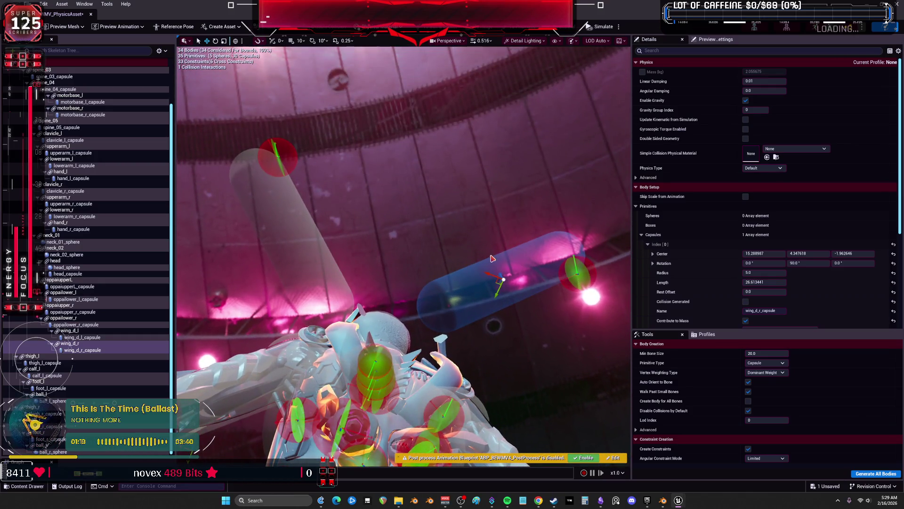
left_click(293, 162)
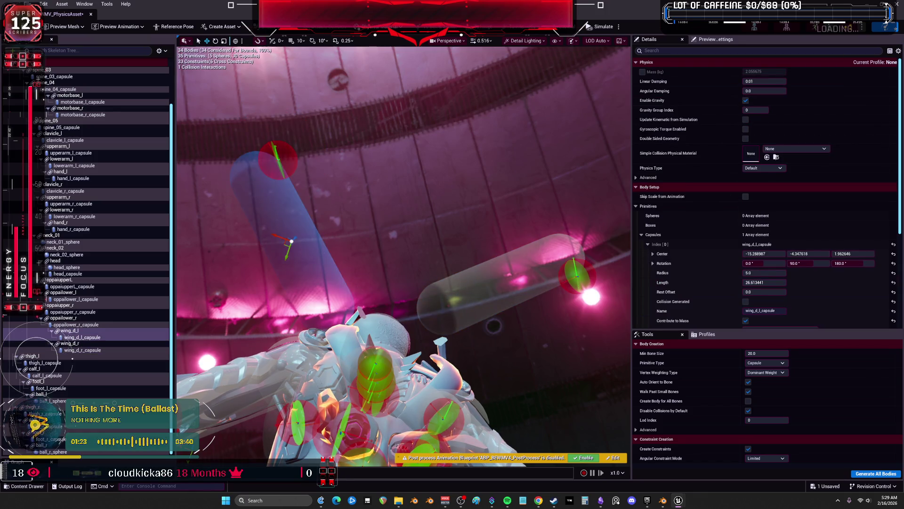
left_click(489, 287)
left_click(309, 281)
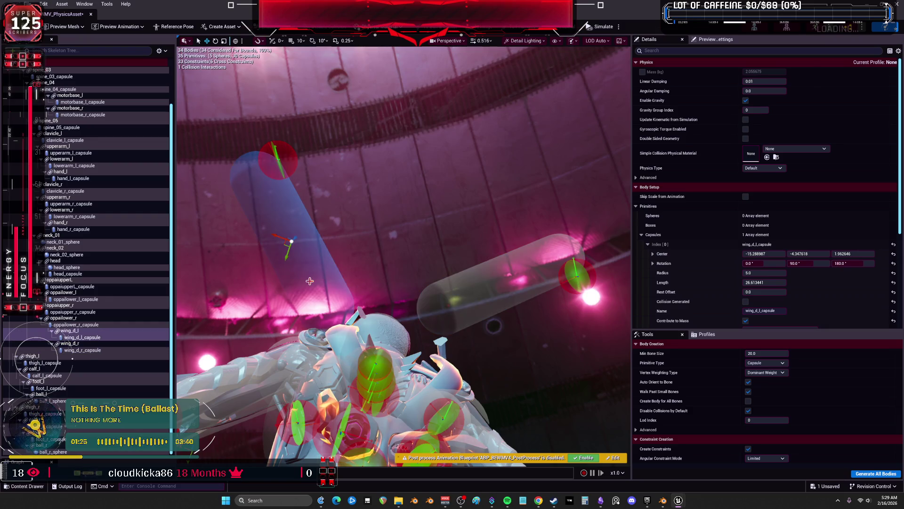
mouse_move(405, 256)
left_mouse_down()
mouse_move(387, 264)
mouse_move(372, 254)
mouse_move(382, 250)
left_mouse_up()
left_click_drag(470, 245, 470, 254)
left_click(470, 254)
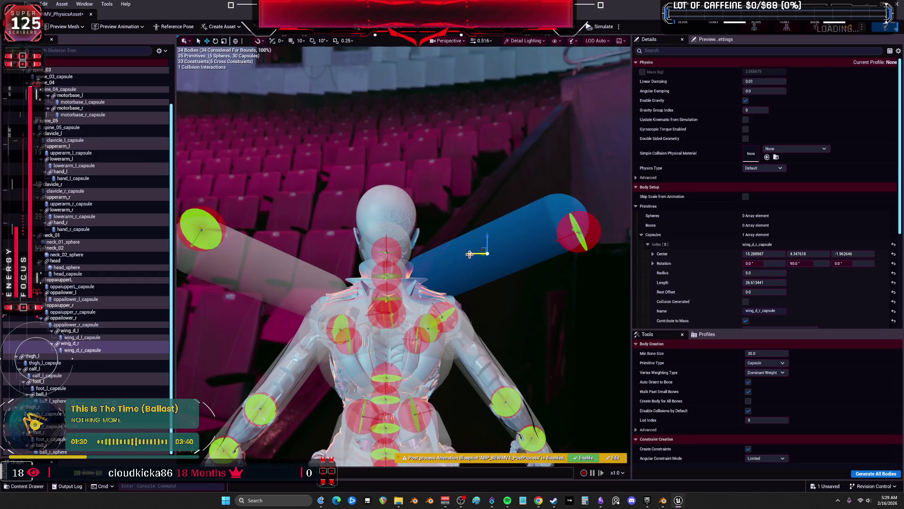
left_click(290, 273)
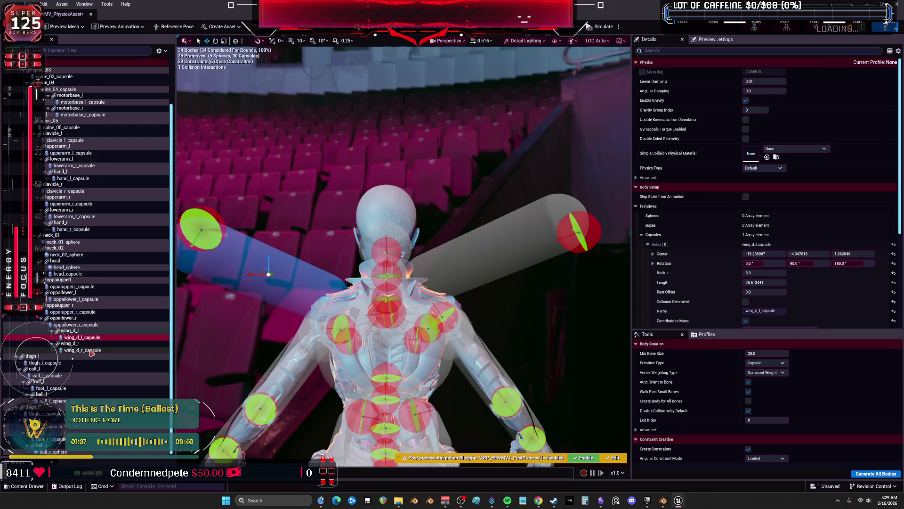
Frame the wing_d_l capsule and compare both wing capsules from the front
left_click(96, 350)
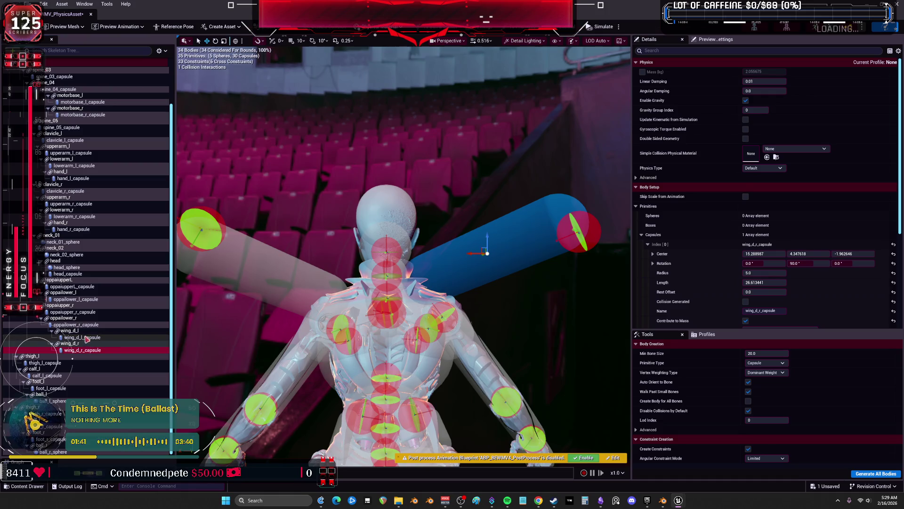
left_click(71, 331)
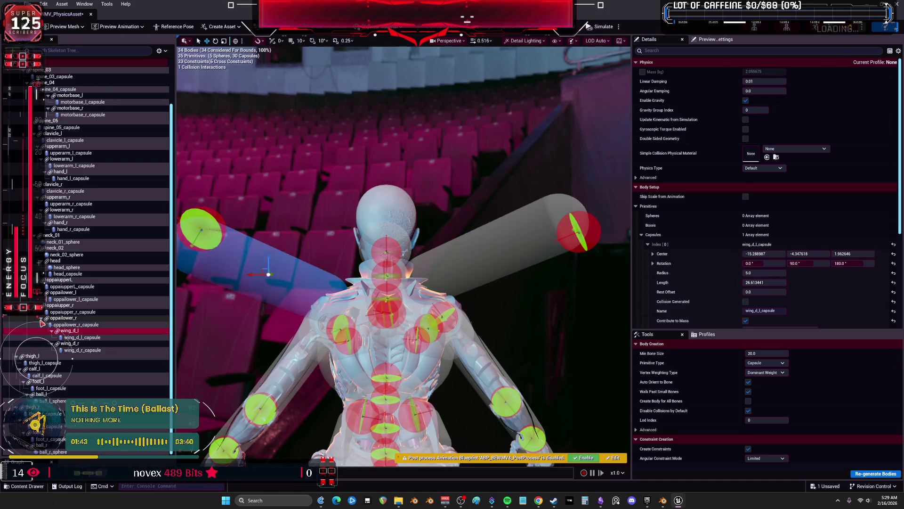
key("f")
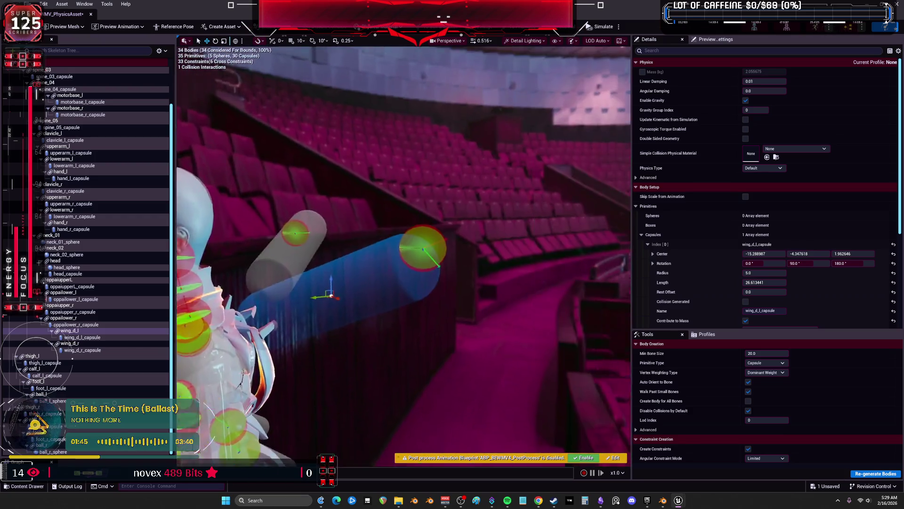
left_click_drag(403, 255, 320, 255)
left_click(301, 233)
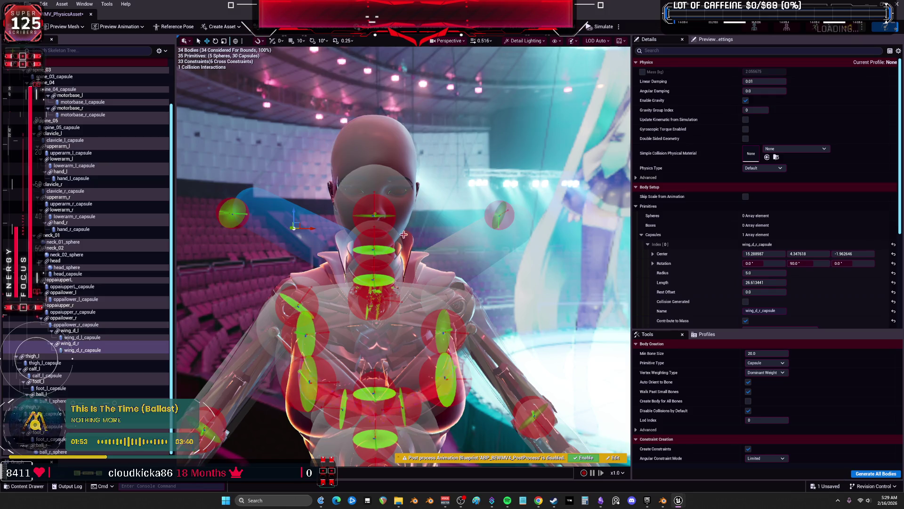
left_click(460, 246)
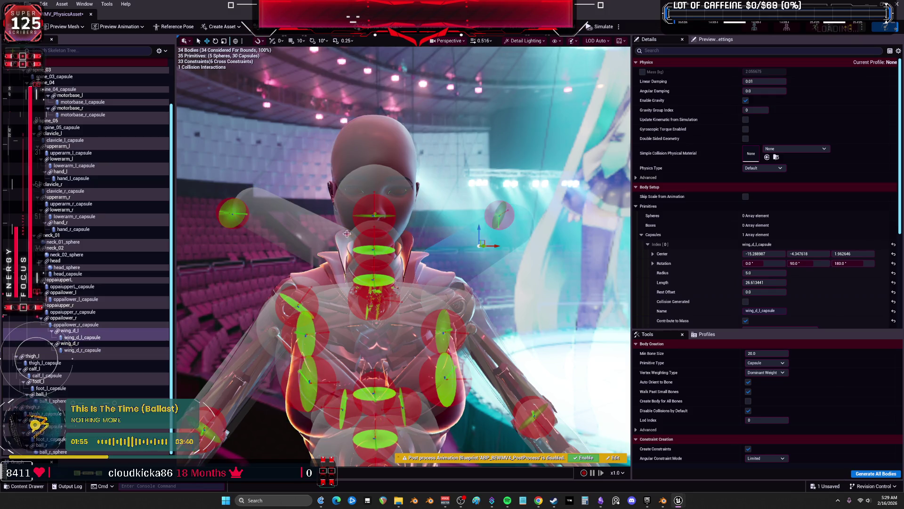
left_click(315, 231)
left_click(470, 245)
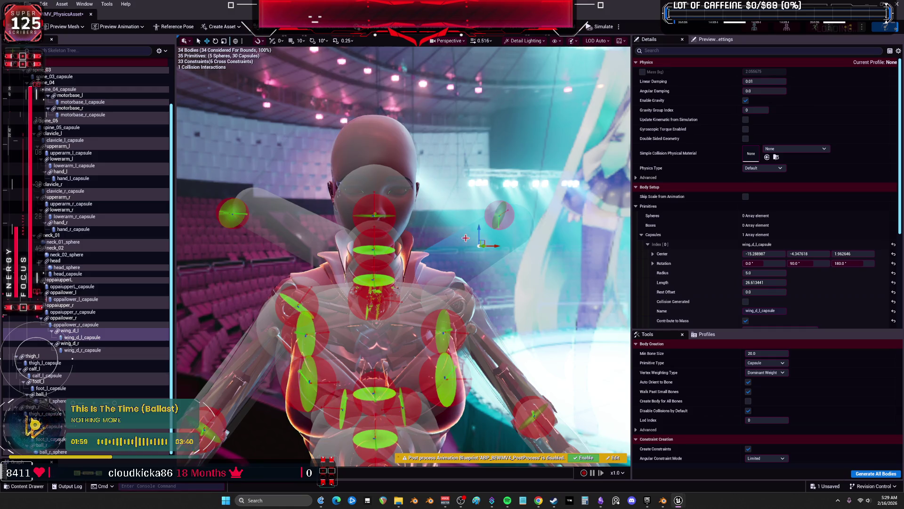
left_click(330, 236)
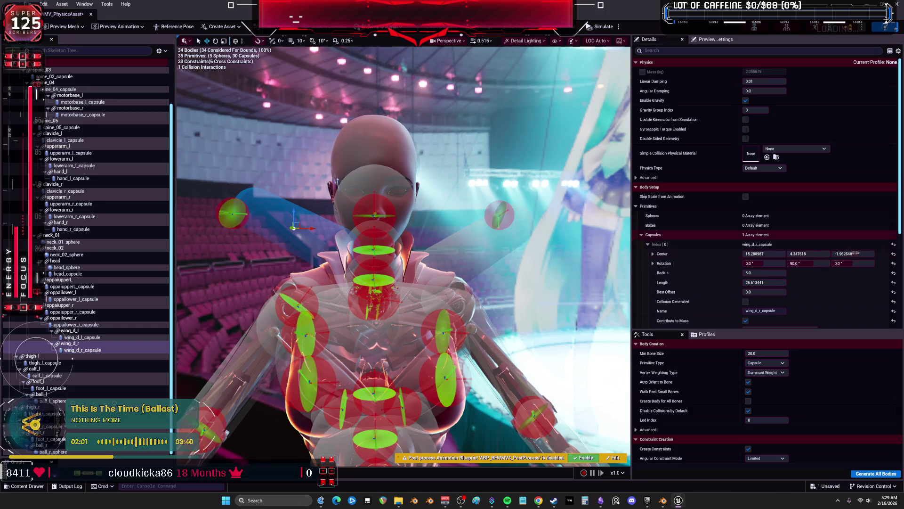
left_click(808, 253)
type("0")
Zero the Y and Z centres of both the wing_d_r and wing_d_l capsules
key("Return")
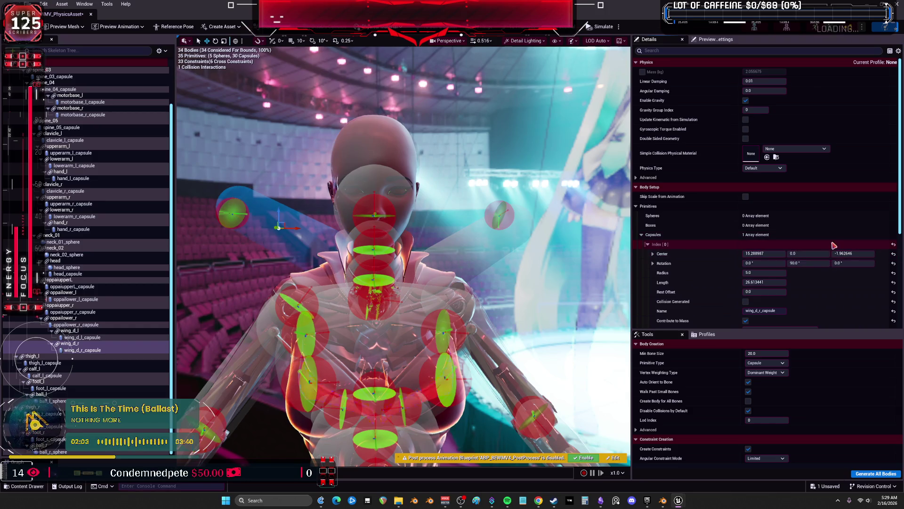
type("0")
key("Return")
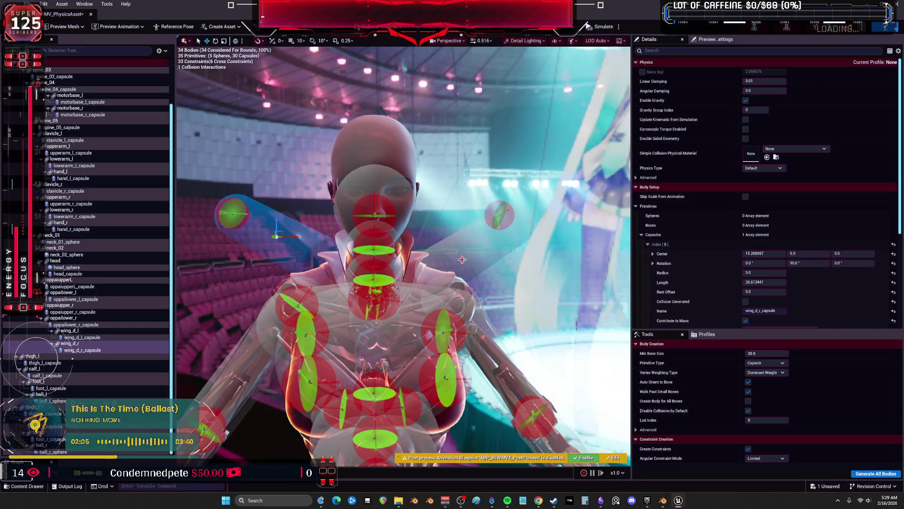
left_click(462, 259)
type("0")
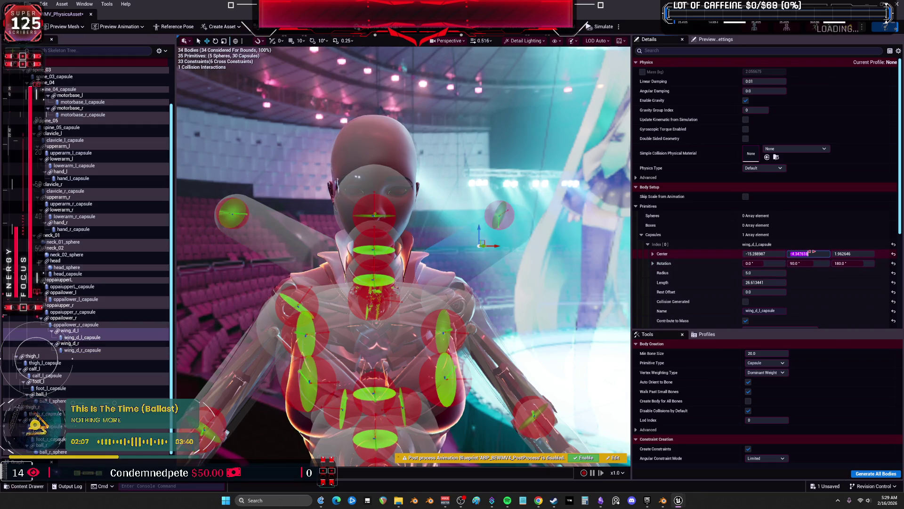
key("Return")
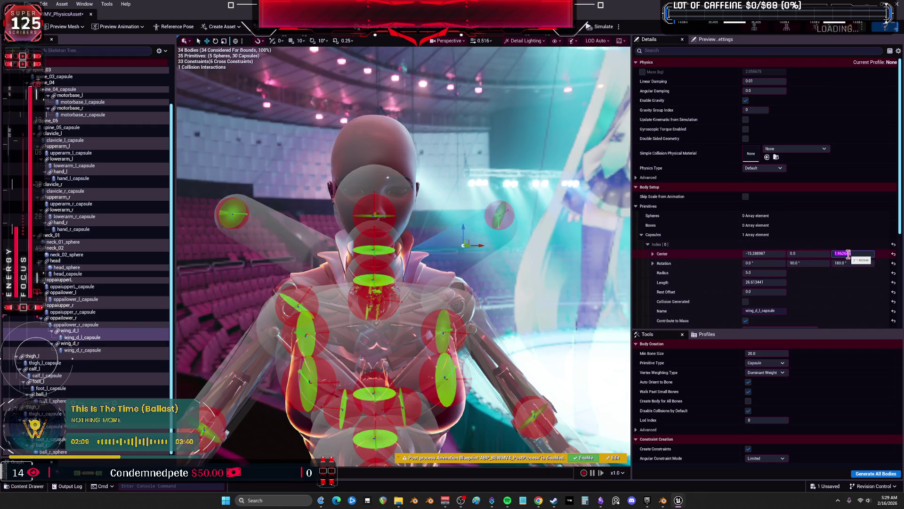
type("0")
key("Return")
Review the robot from behind and widen the 3D preview panel
mouse_move(561, 285)
left_mouse_down()
mouse_move(523, 238)
mouse_move(565, 230)
left_mouse_up()
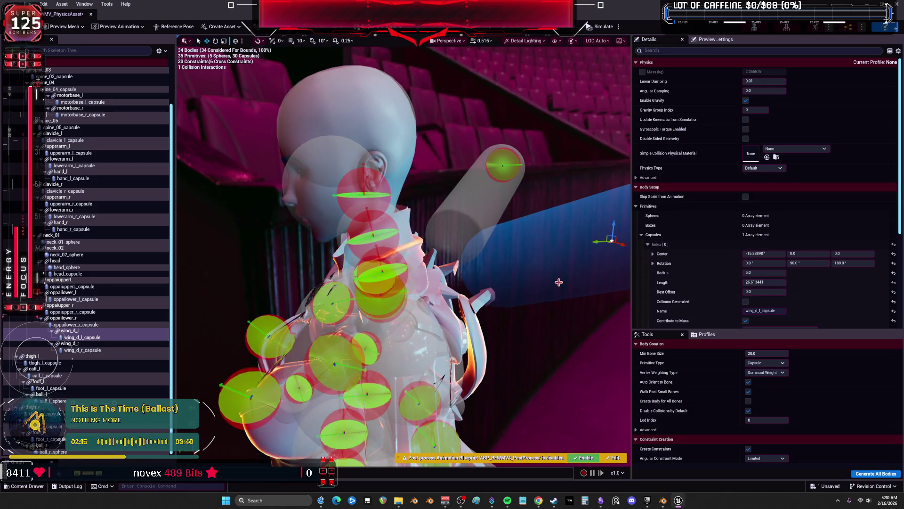
mouse_move(558, 282)
left_mouse_down()
mouse_move(605, 273)
mouse_move(576, 282)
left_mouse_up()
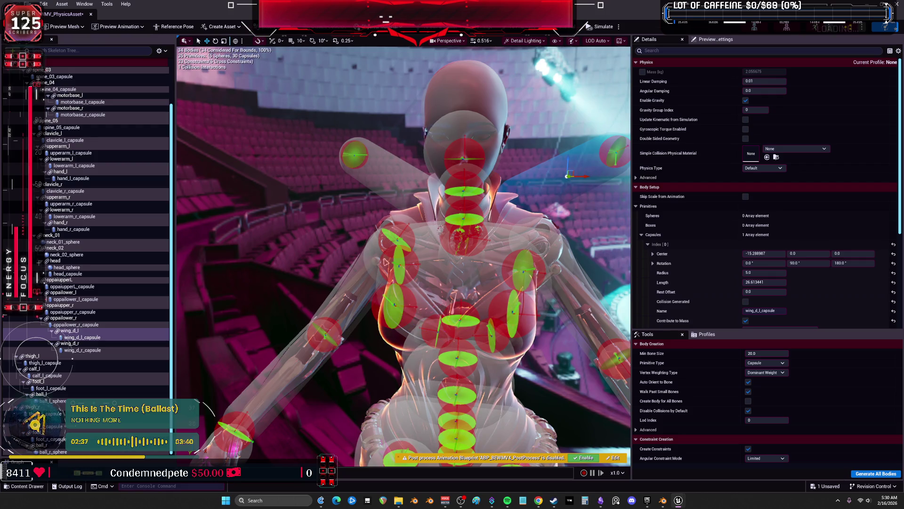
left_click_drag(631, 255, 693, 255)
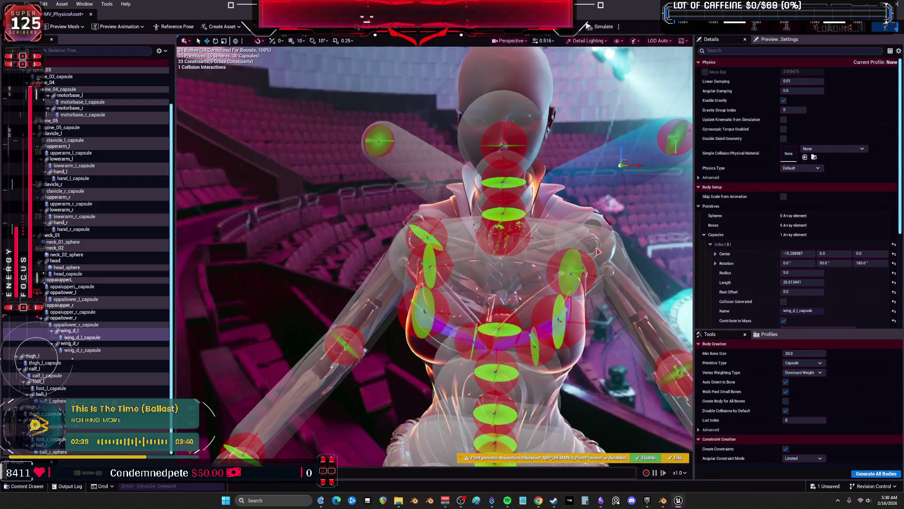
Select spine_05_capsule and then the upper left chest capsule
scroll(447, 211, "up", 3)
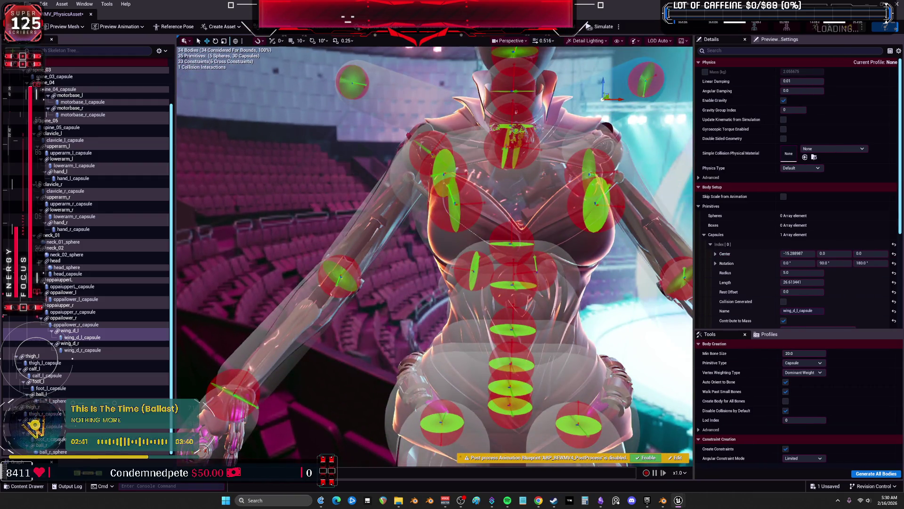
left_click(433, 239)
mouse_move(433, 239)
left_mouse_down()
mouse_move(686, 251)
mouse_move(514, 261)
left_mouse_up()
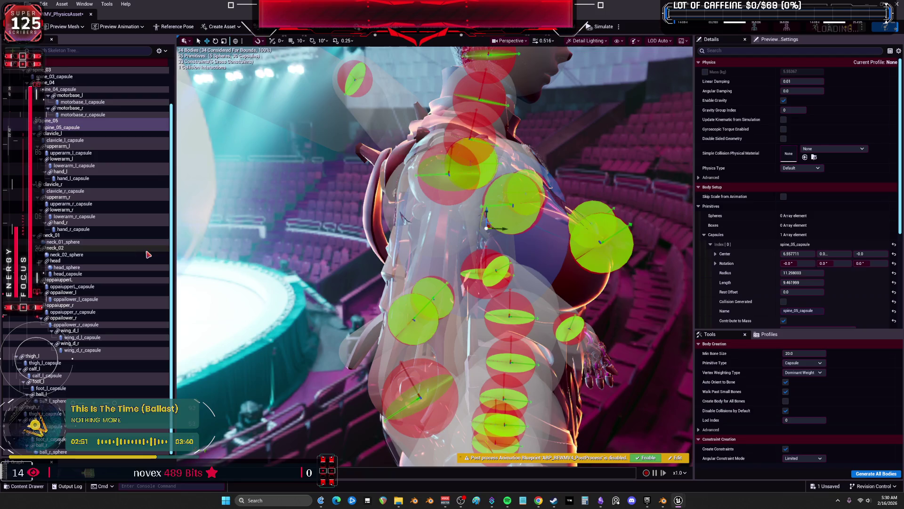
left_click(81, 286)
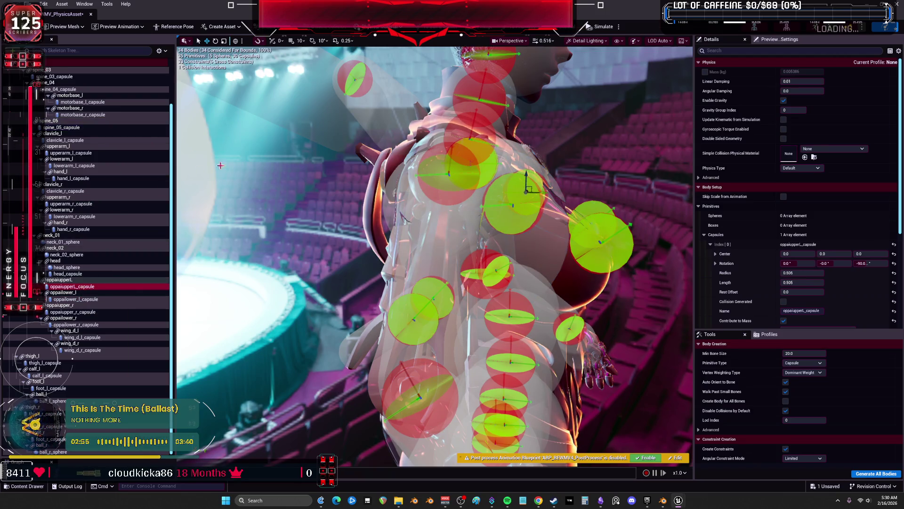
Set the viewport's Constraint Drawing option to None under Show > Constraints
left_click(607, 42)
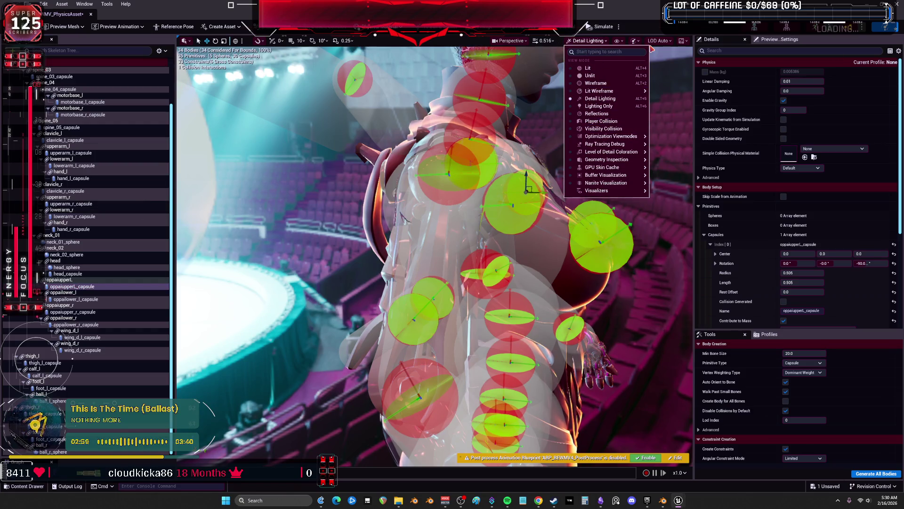
left_click(629, 42)
mouse_move(669, 93)
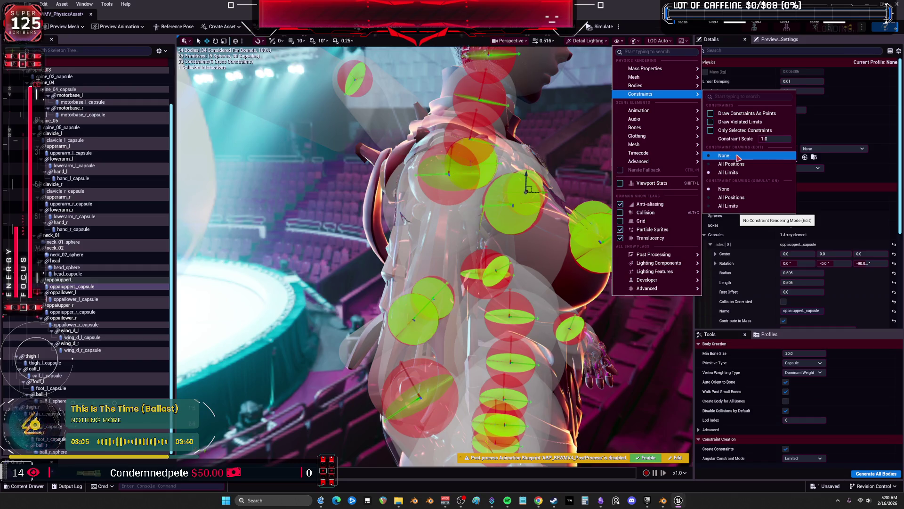
left_click(738, 158)
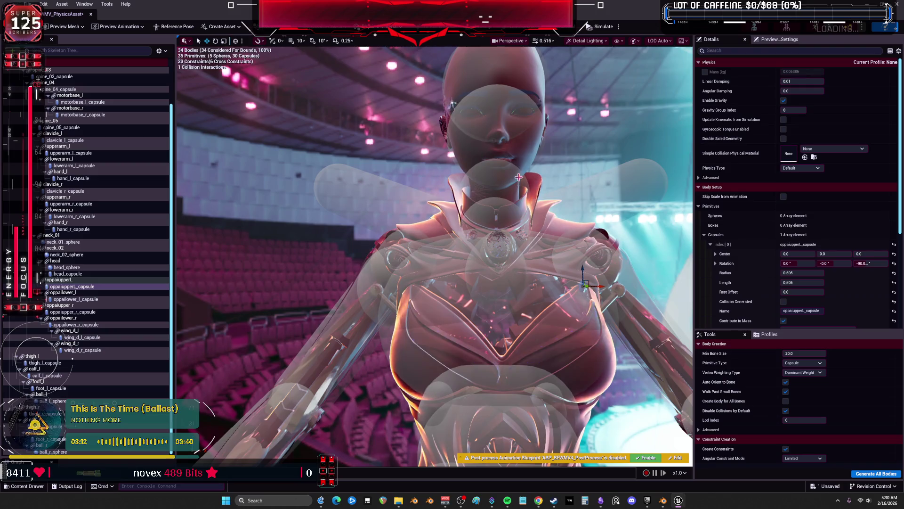
Frame the neck_02 and neck_01 spheres, then bring the head into view
left_click(67, 255)
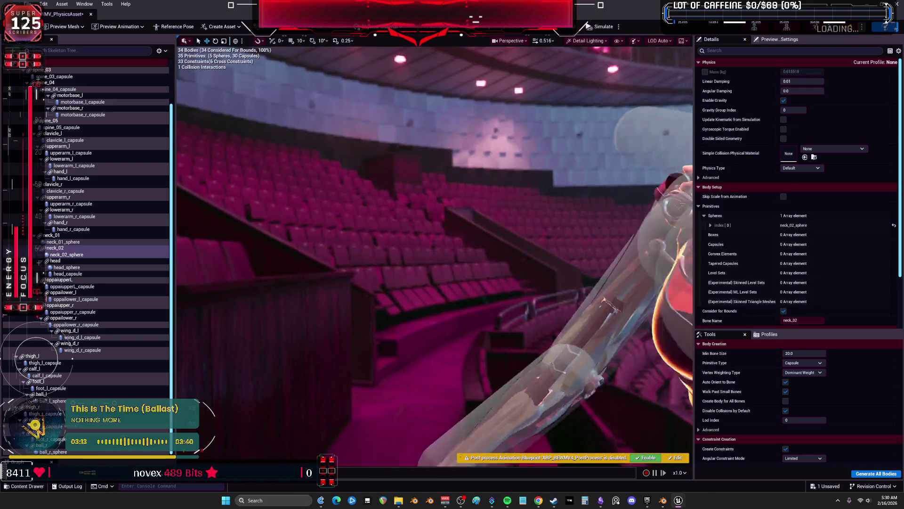
key("f")
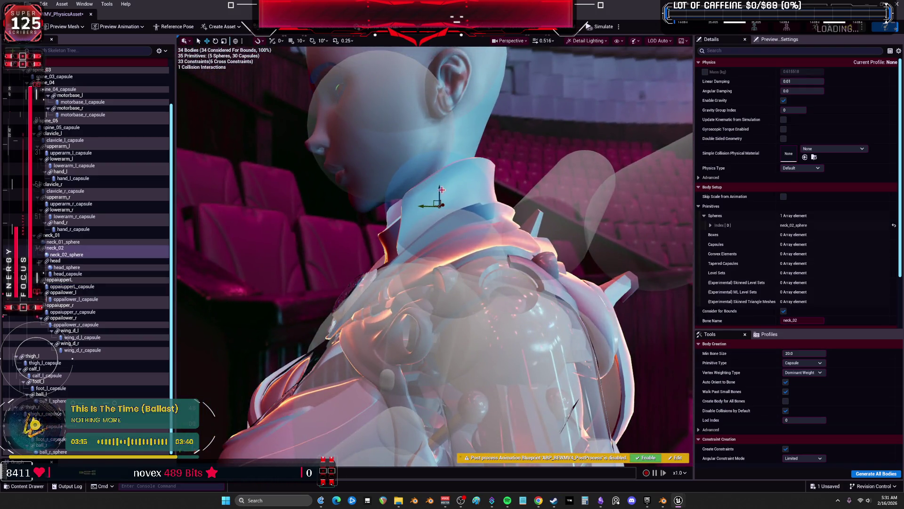
left_click(411, 237)
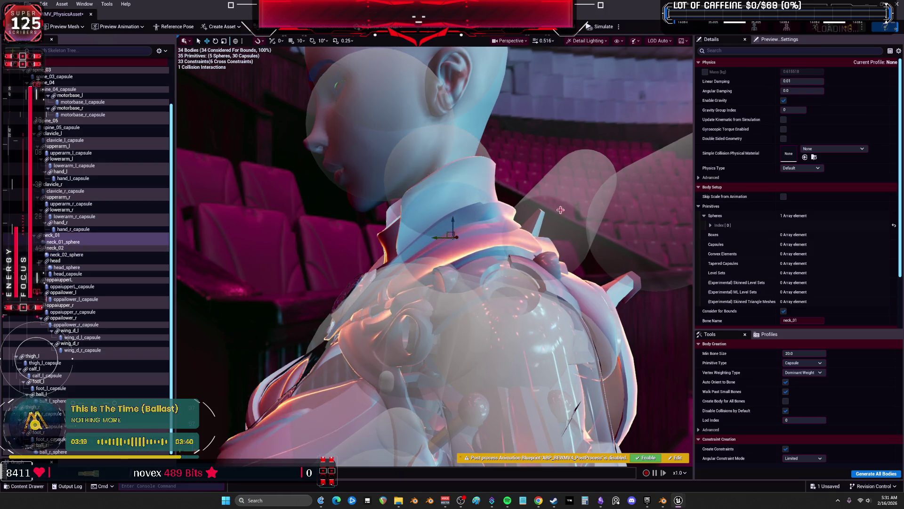
mouse_move(501, 192)
left_mouse_down()
mouse_move(541, 184)
mouse_move(495, 190)
left_mouse_up()
scroll(99, 213, "up", 3)
scroll(100, 213, "up", 1)
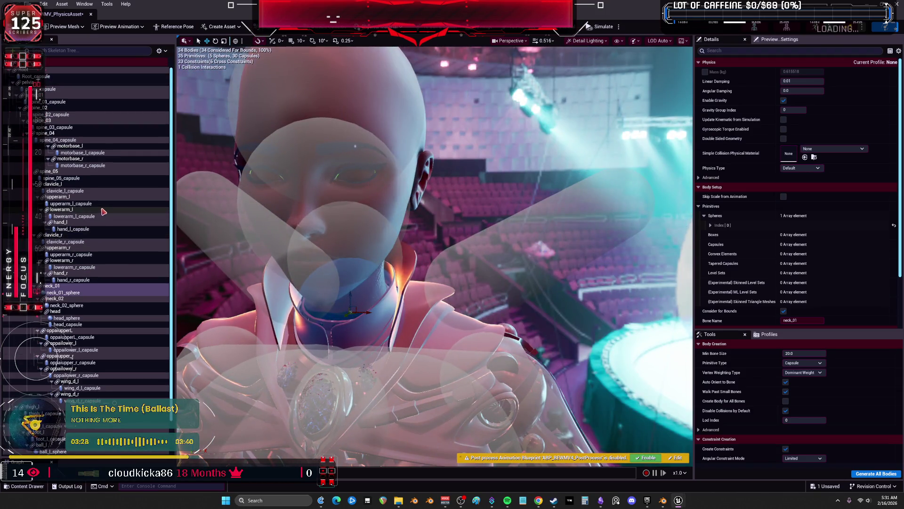
Duplicate head_capsule with Ctrl+D and shrink the copy into a small horizontal capsule across the face
left_click(79, 311)
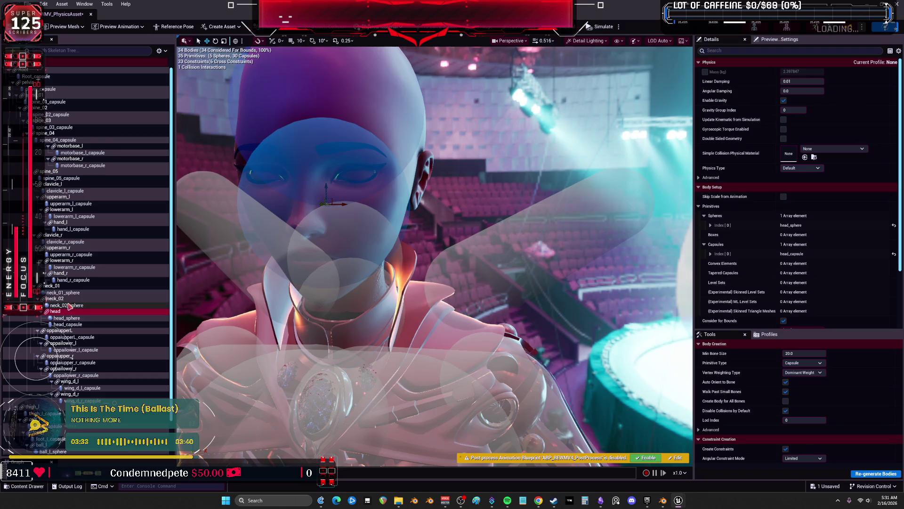
key("ctrl+d")
left_click(80, 331)
key("f")
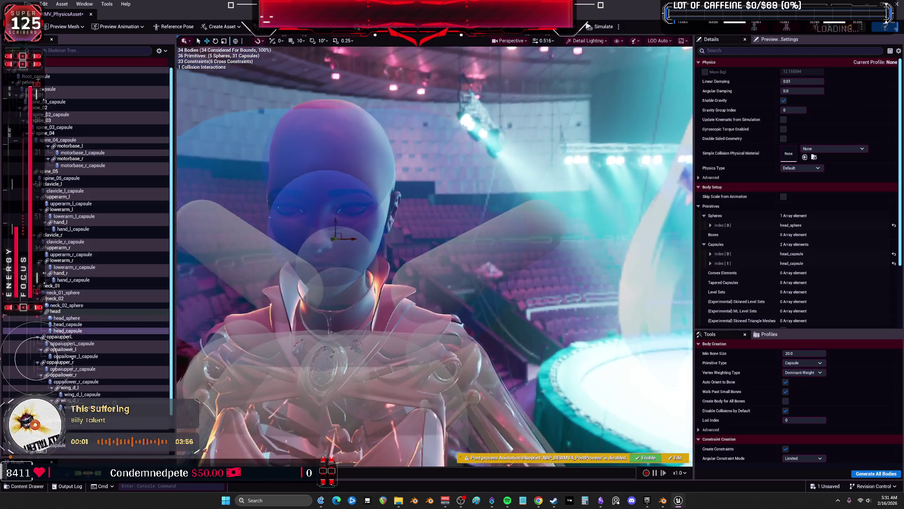
mouse_move(394, 213)
left_mouse_down()
mouse_move(407, 204)
mouse_move(372, 230)
mouse_move(415, 207)
mouse_move(511, 213)
mouse_move(416, 224)
left_mouse_up()
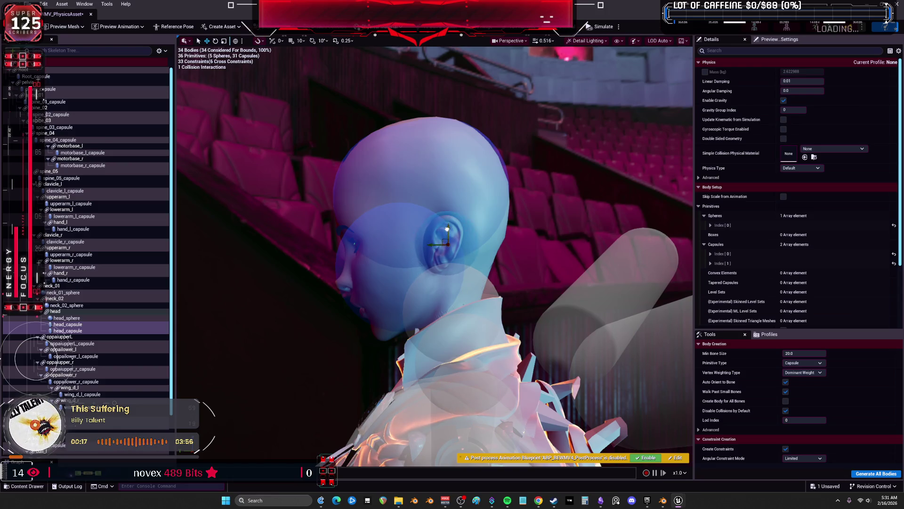
left_click_drag(416, 225, 356, 231)
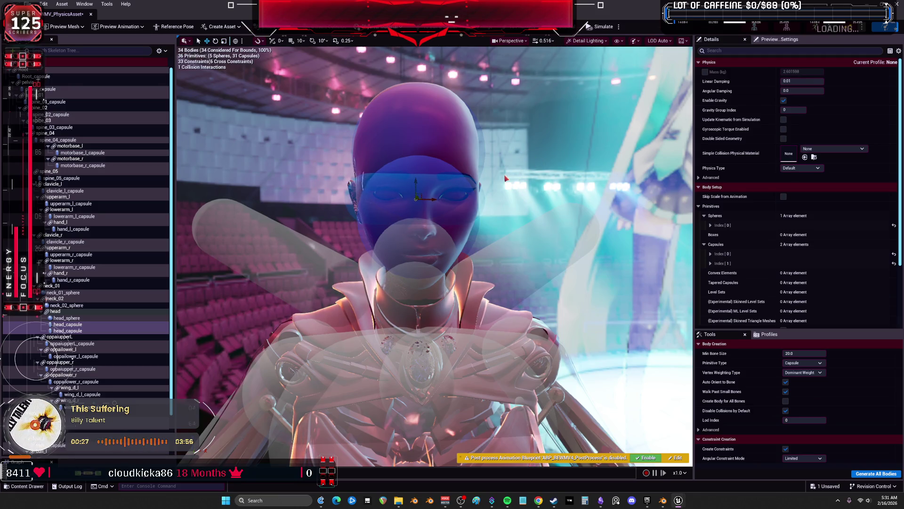
mouse_move(491, 198)
left_mouse_down()
mouse_move(475, 174)
mouse_move(475, 203)
left_mouse_up()
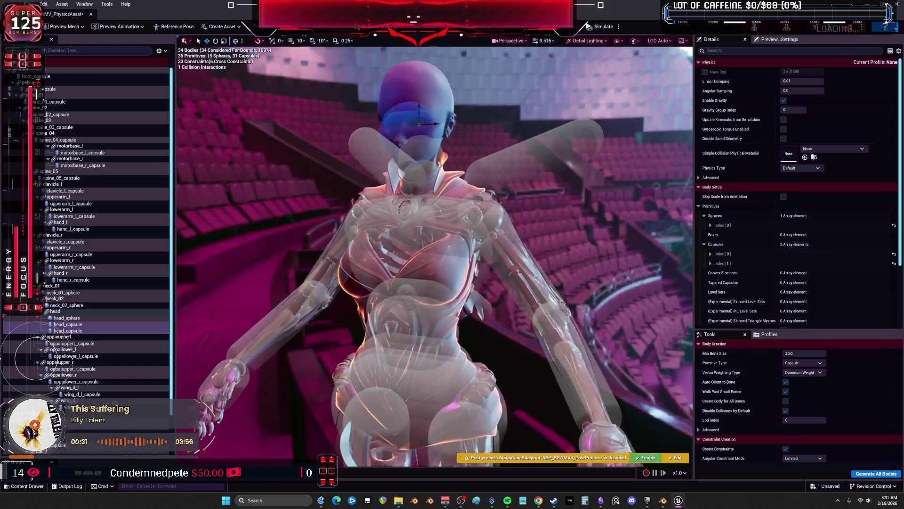
left_click(440, 188)
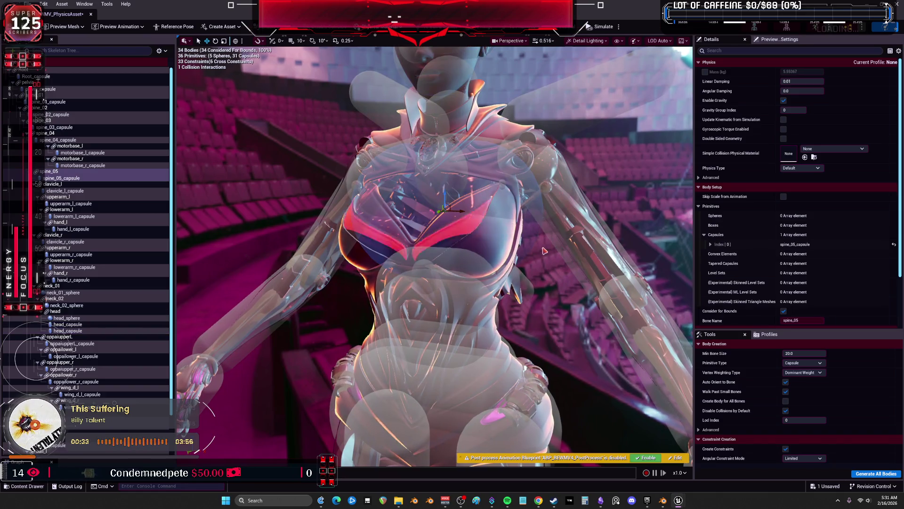
Shrink clavicle_l_capsule at the left shoulder, bringing the clavicle_l body's mass to about 1.46
key("f")
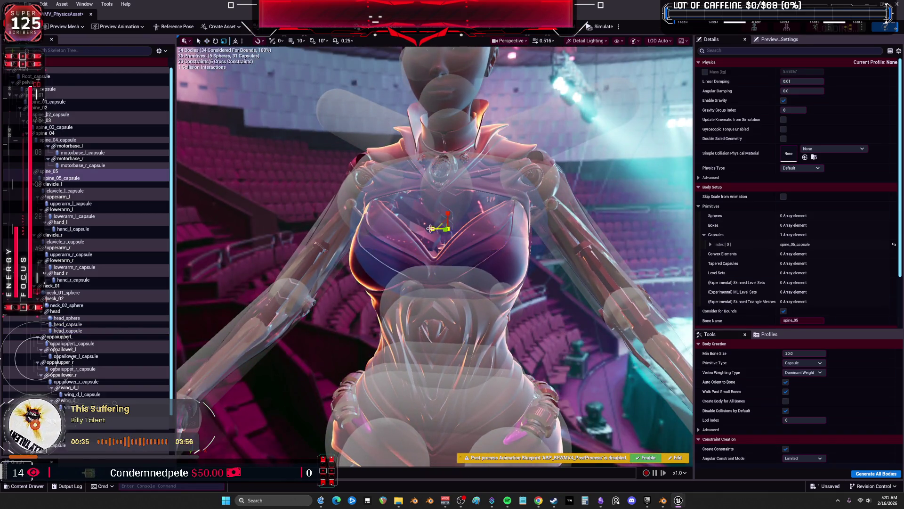
left_click_drag(440, 229, 560, 233)
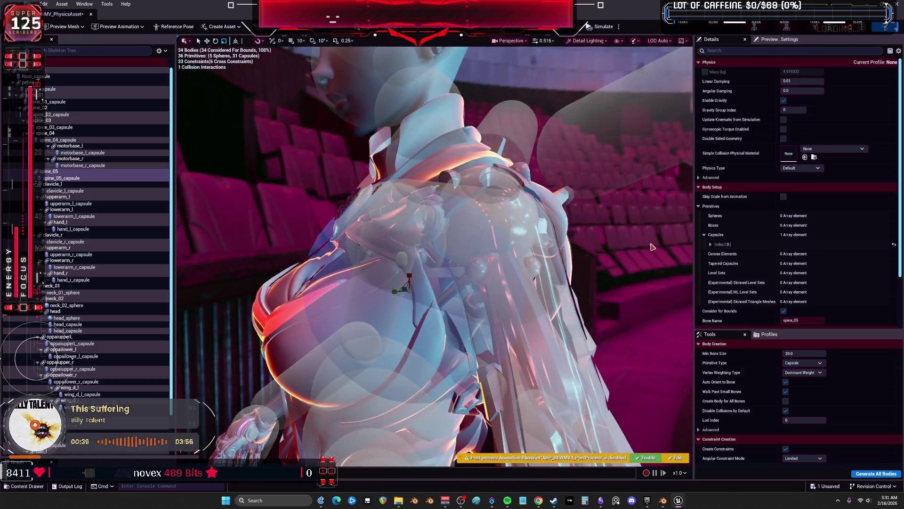
double_click(73, 192)
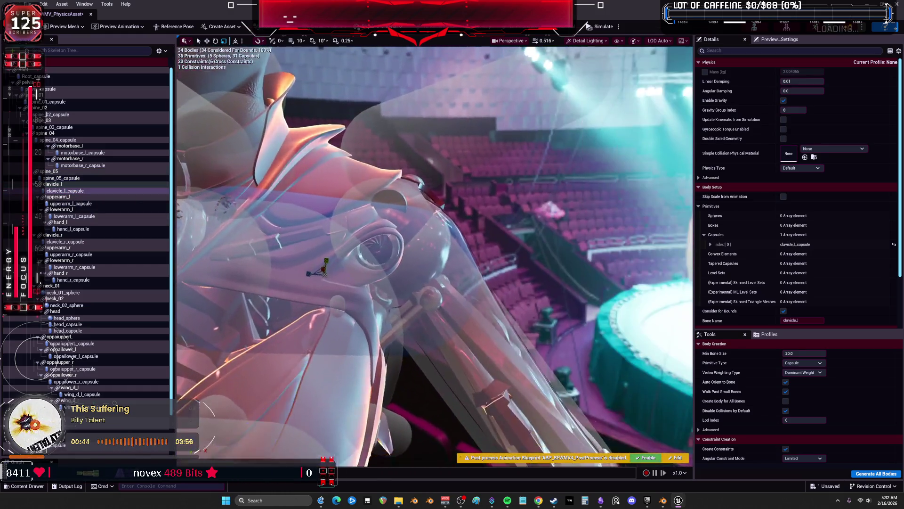
left_click_drag(330, 212, 389, 212)
key("w")
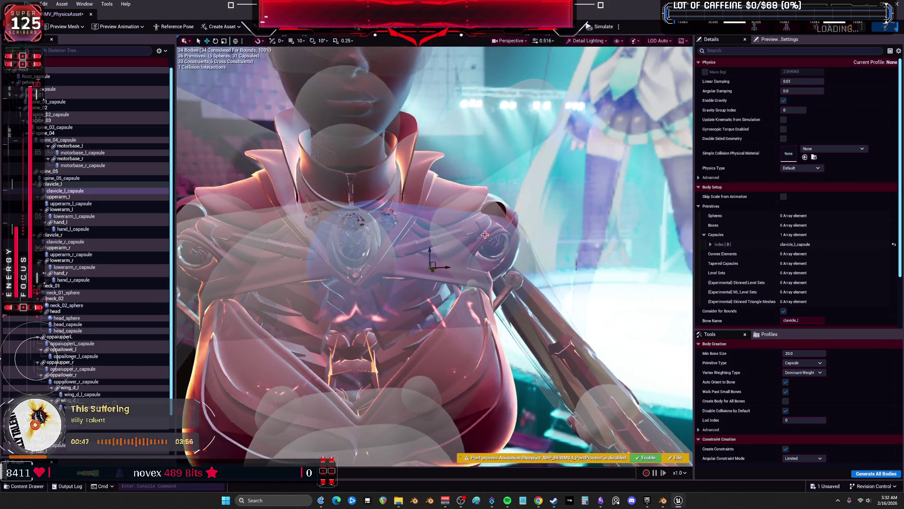
mouse_move(432, 227)
left_mouse_down()
mouse_move(283, 218)
mouse_move(528, 224)
left_mouse_up()
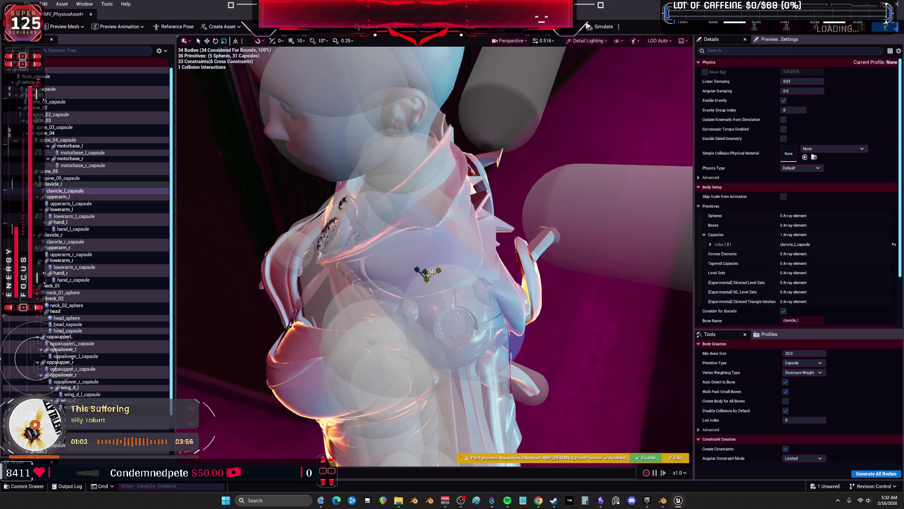
mouse_move(491, 262)
left_mouse_down()
mouse_move(461, 263)
mouse_move(491, 262)
left_mouse_up()
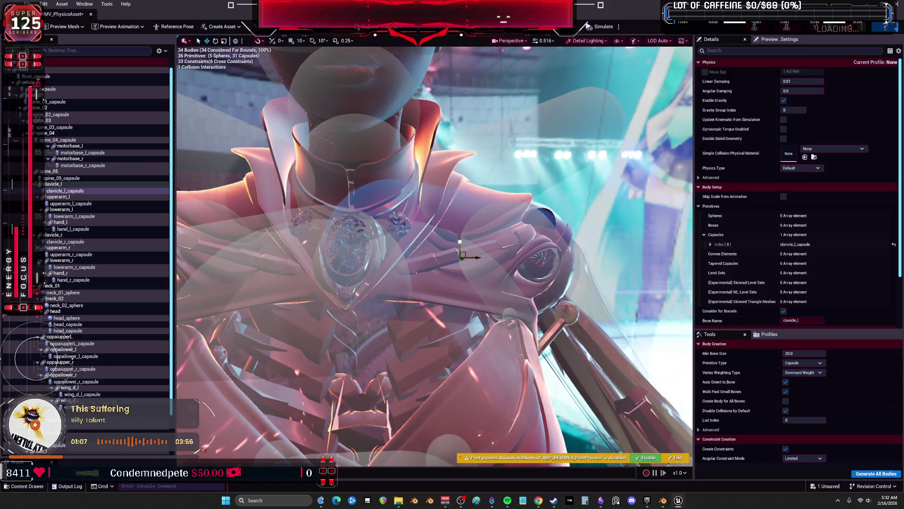
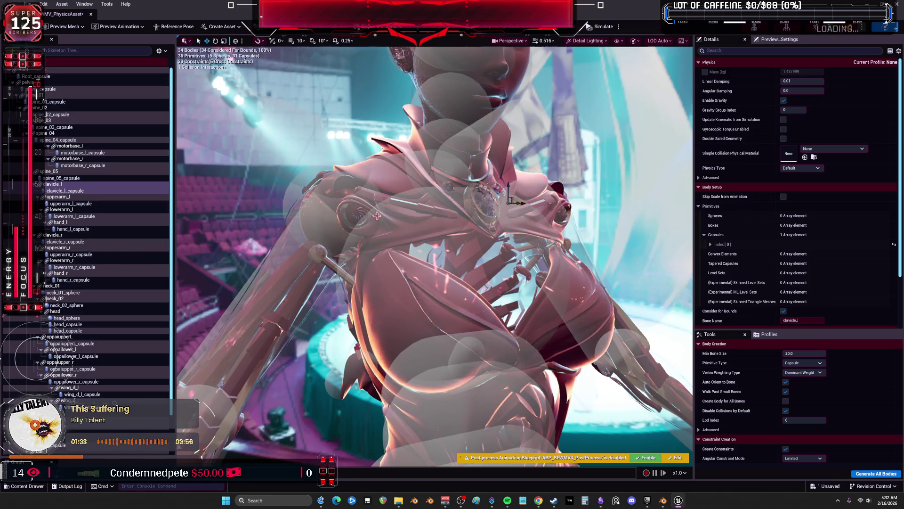
Select the four oppai chest capsules together in the Skeleton Tree
left_click(66, 241)
left_click(61, 178)
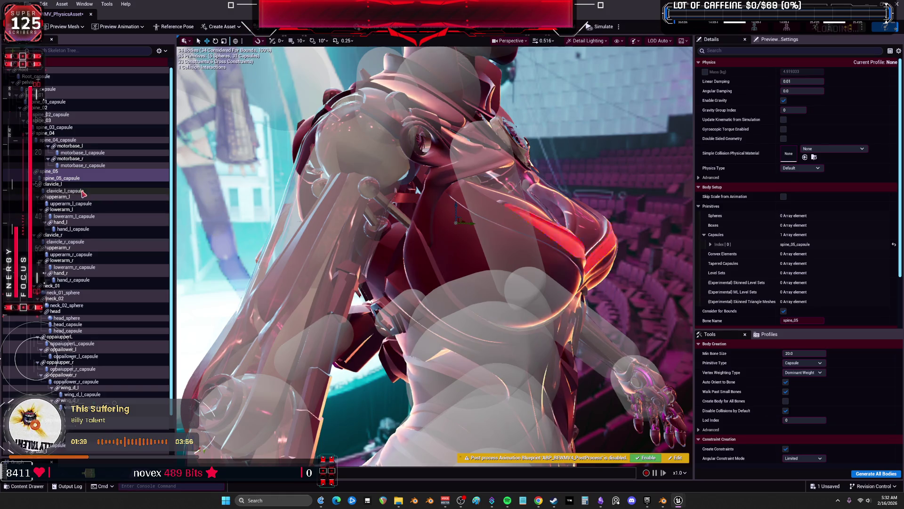
left_click(371, 251)
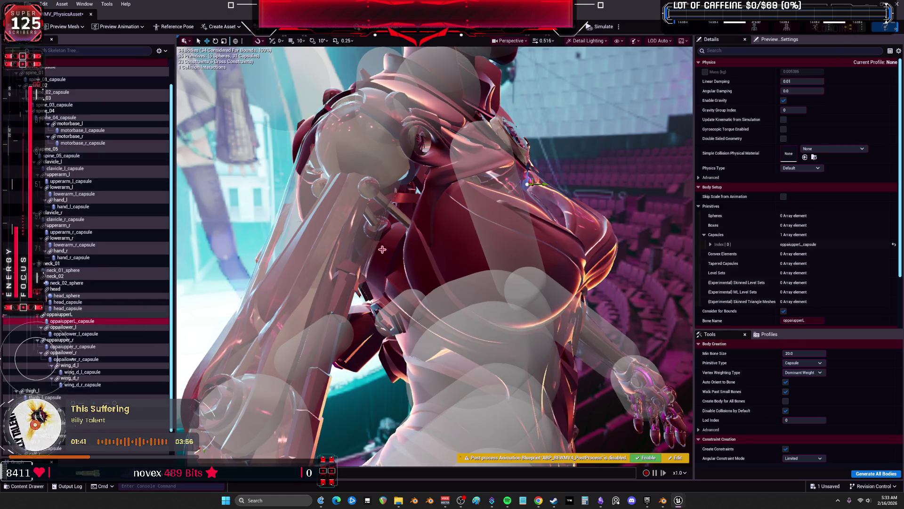
left_click(112, 334, "ctrl")
left_click(111, 346, "ctrl")
left_click(110, 359, "ctrl")
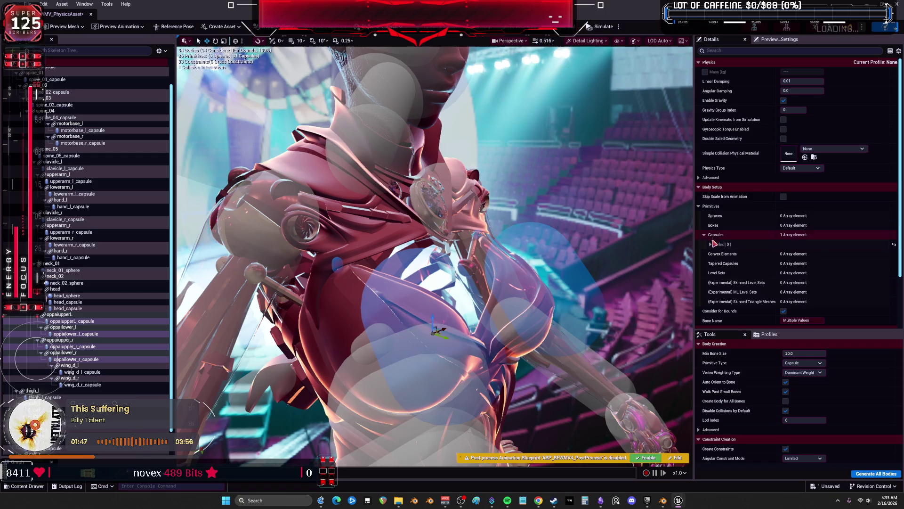
Give the selected chest capsules a radius of 5.0 and a length of 3.0
left_click(711, 245)
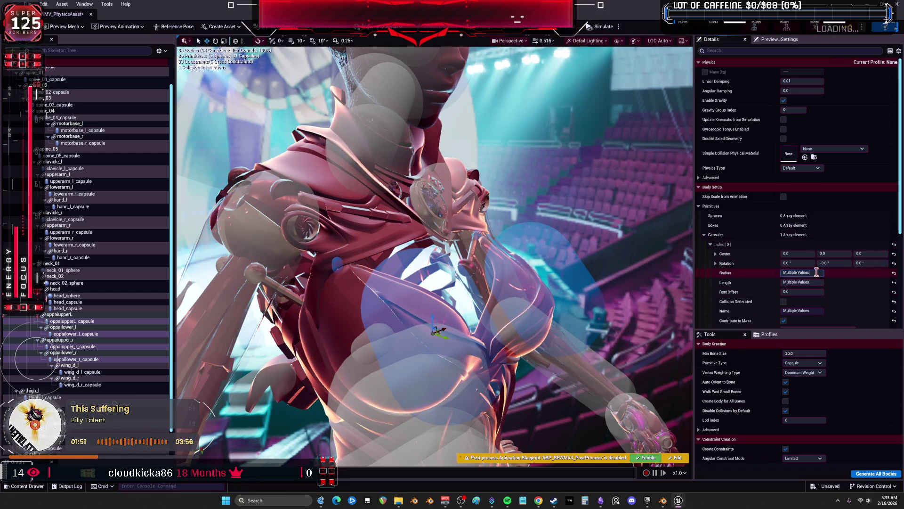
type("5")
key("Return")
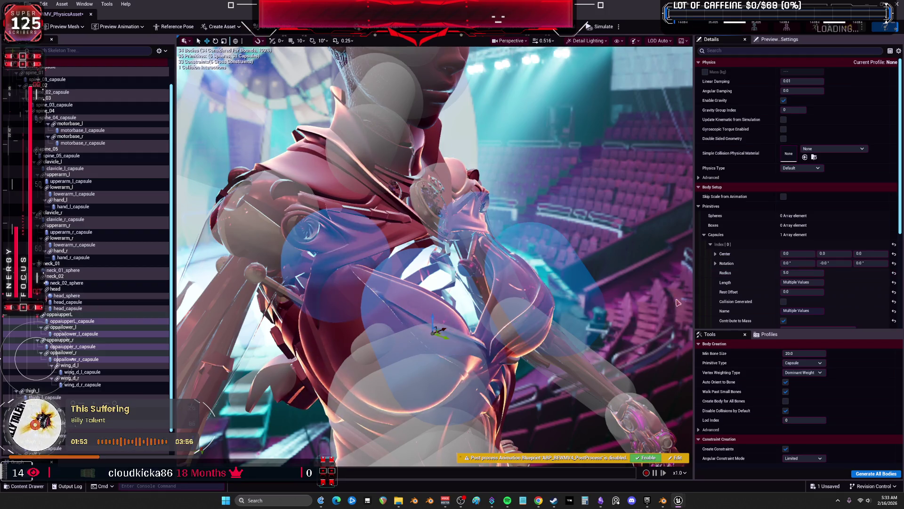
type("5")
key("Return")
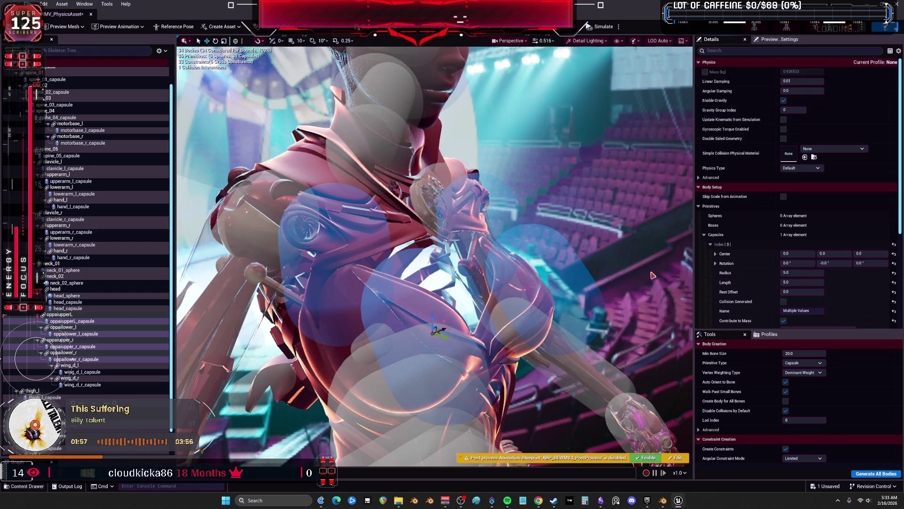
type("3")
key("Return")
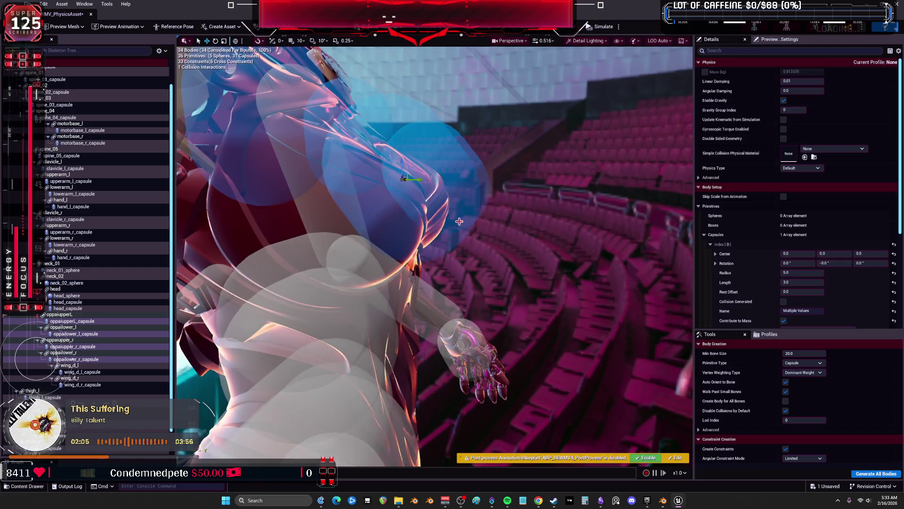
left_click(459, 221)
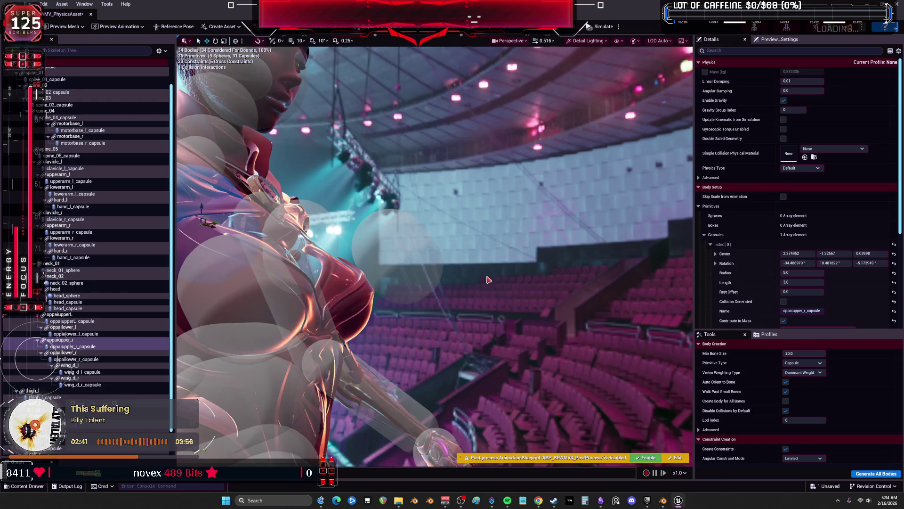
Compare the oppailower_r and oppailower_l capsules, then bring up the viewport camera view list
mouse_move(488, 280)
left_mouse_down()
mouse_move(292, 255)
mouse_move(535, 256)
mouse_move(627, 241)
mouse_move(519, 231)
left_mouse_up()
left_click(282, 253)
left_click(535, 257)
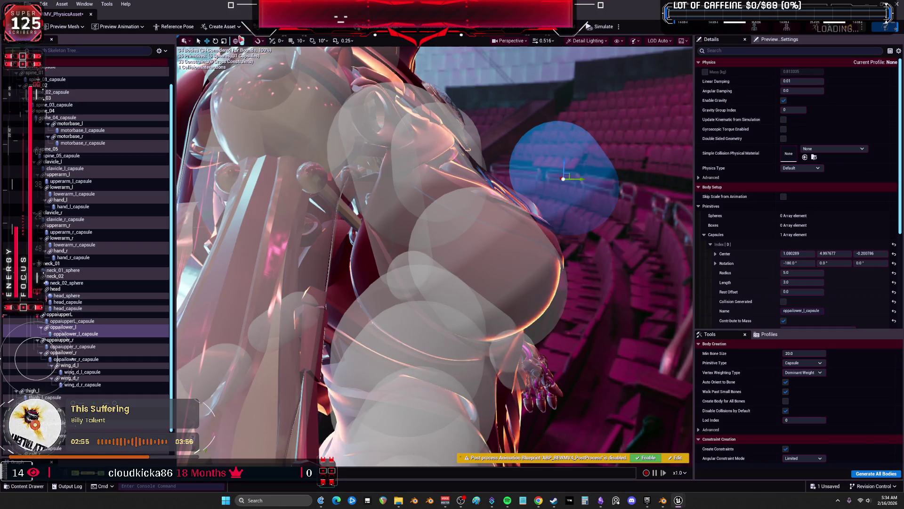
left_click(510, 41)
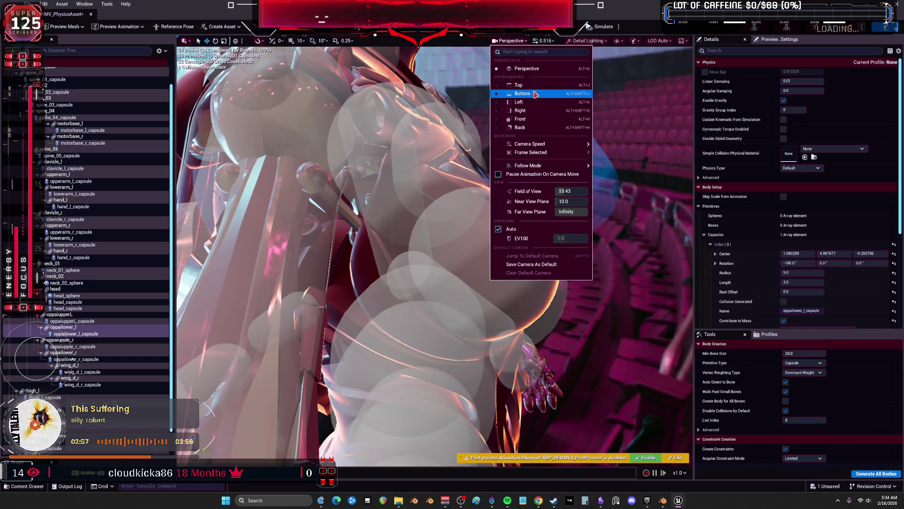
In Front view, negate oppailower_l's Center Y to -4.997677
left_click(523, 120)
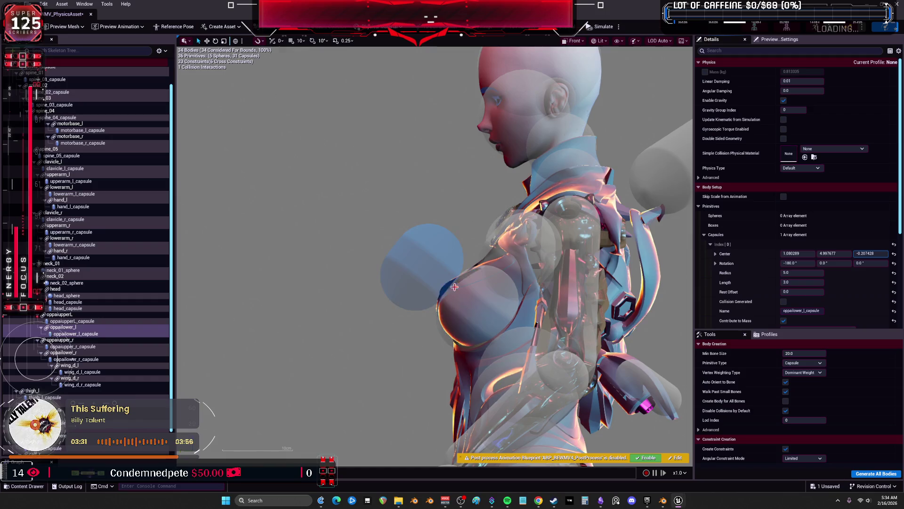
left_click(463, 313)
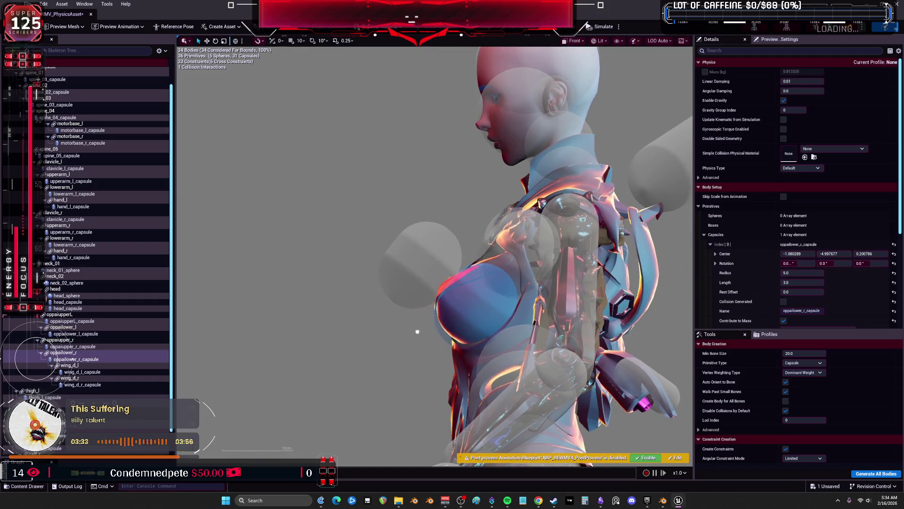
left_click_drag(417, 329, 414, 237)
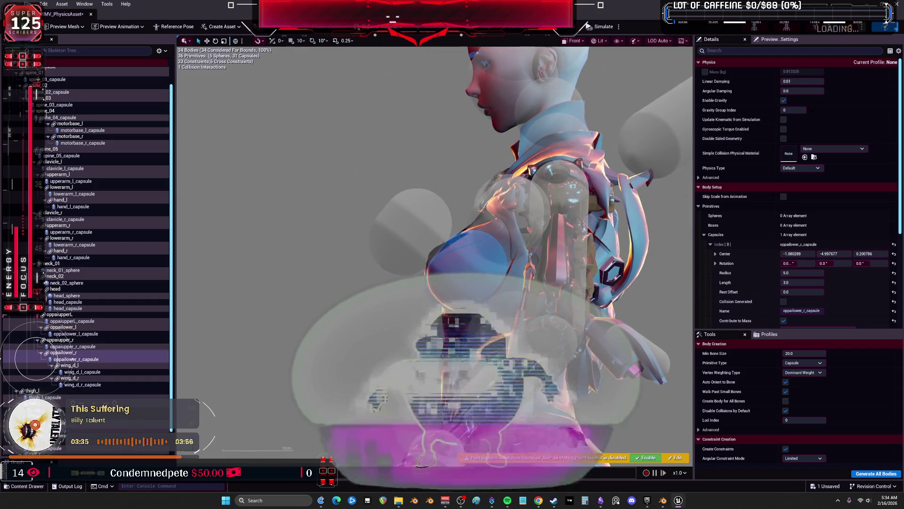
left_click(413, 236)
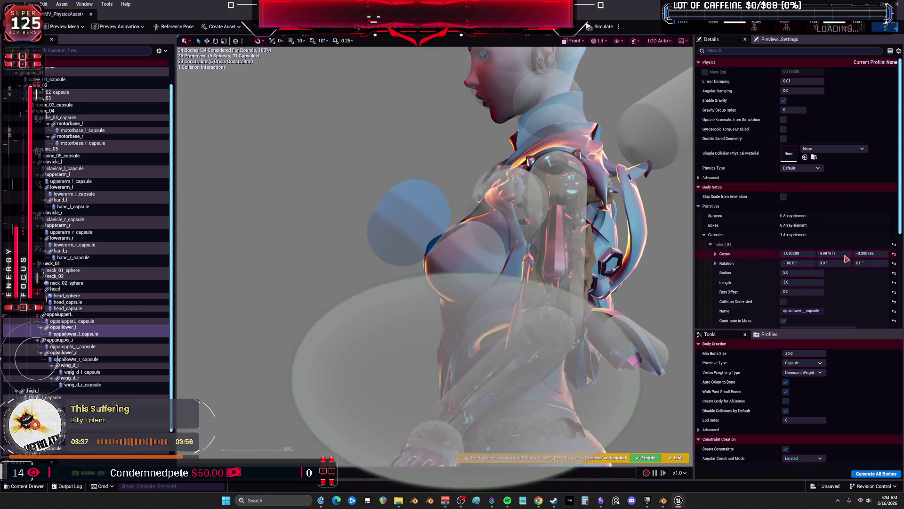
left_click(837, 254)
type("-")
key("Return")
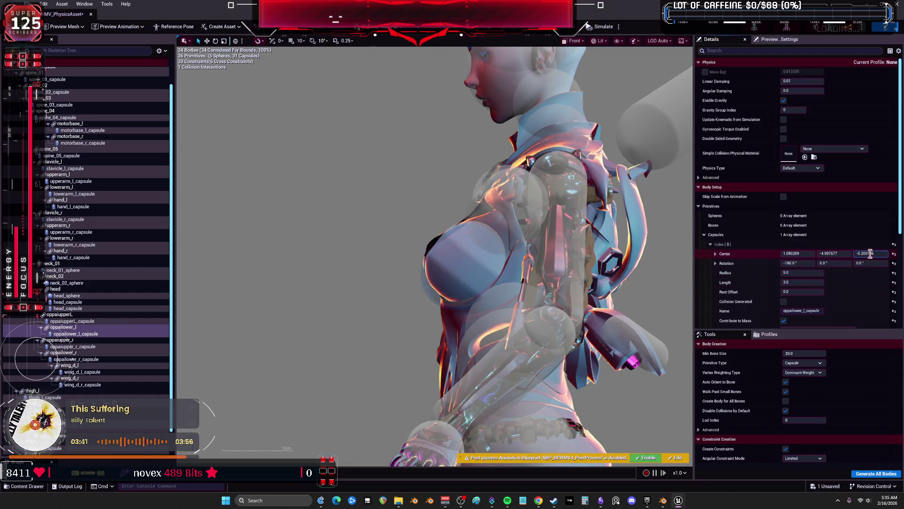
Check the oppailower_l and oppaiupperL capsules and return the viewport to Perspective
left_click_drag(404, 288, 414, 250)
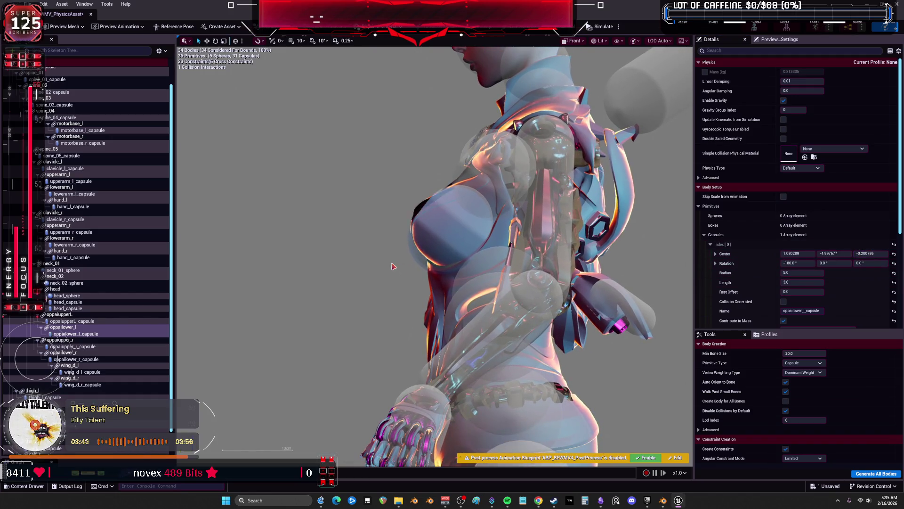
left_click(414, 251)
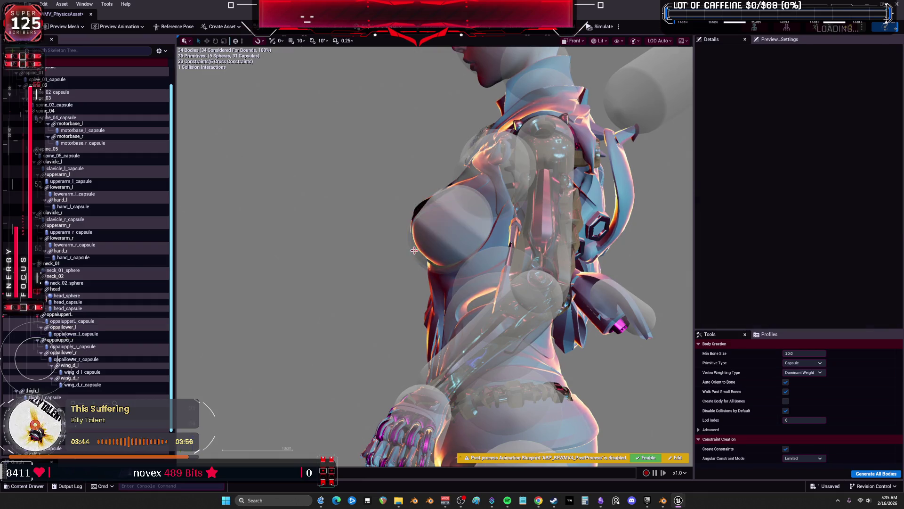
left_click(414, 250)
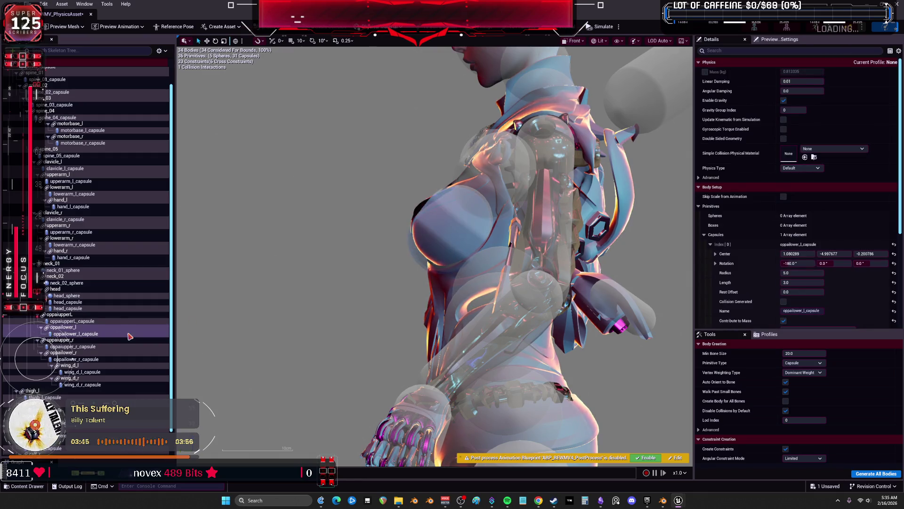
left_click(91, 321)
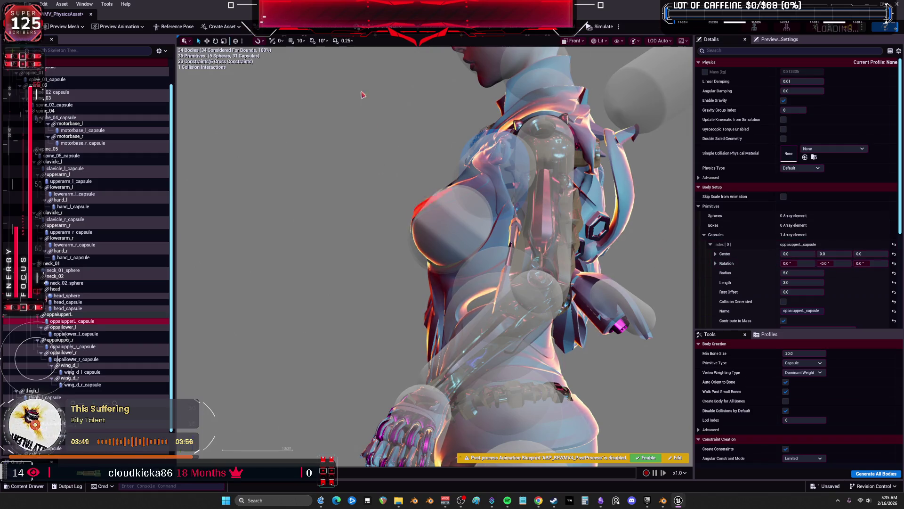
left_click(576, 41)
left_click(595, 65)
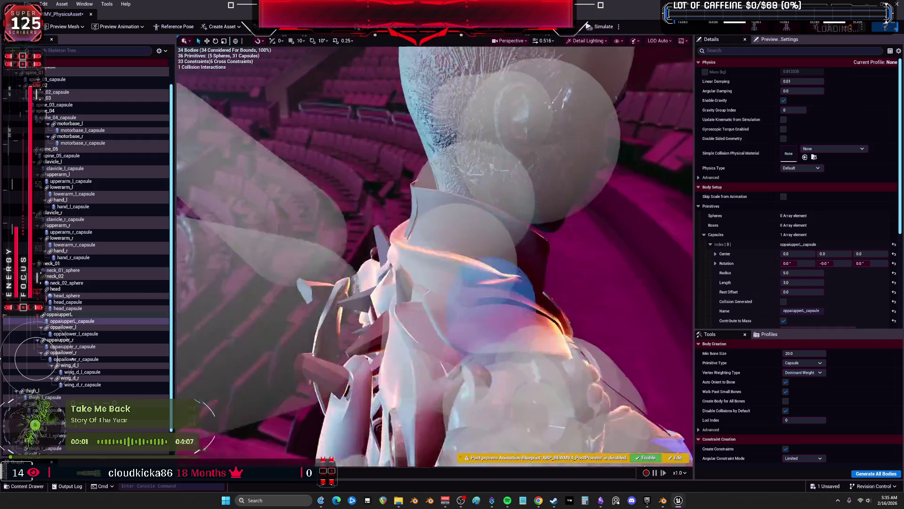
Set the oppailower_l capsule's Rotation X to 180.0
left_click_drag(433, 254, 466, 245)
left_click_drag(452, 188, 465, 180)
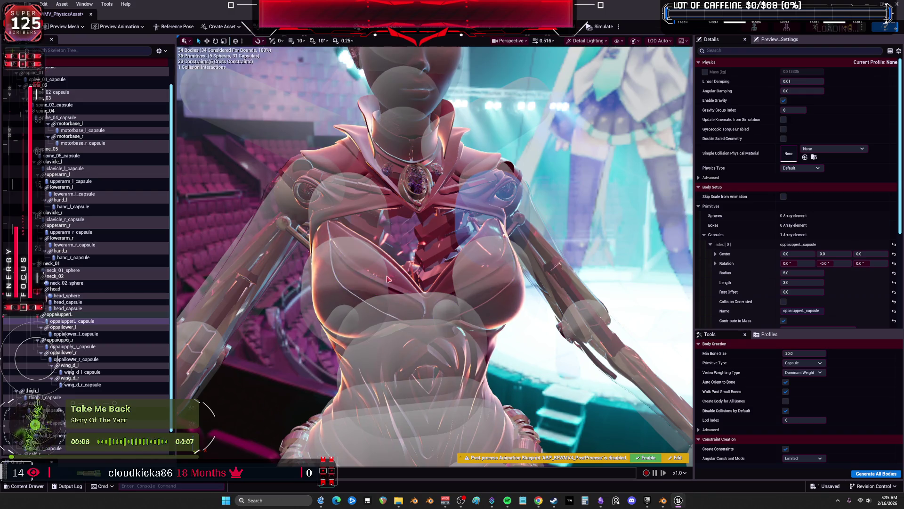
left_click(534, 264)
mouse_move(533, 264)
left_mouse_down()
mouse_move(500, 283)
mouse_move(480, 273)
mouse_move(454, 285)
left_mouse_up()
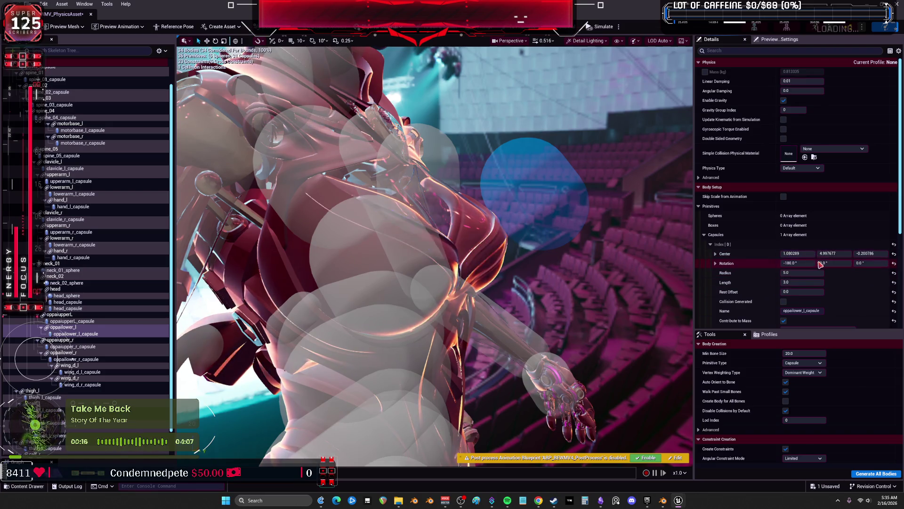
left_click(804, 261)
type("180")
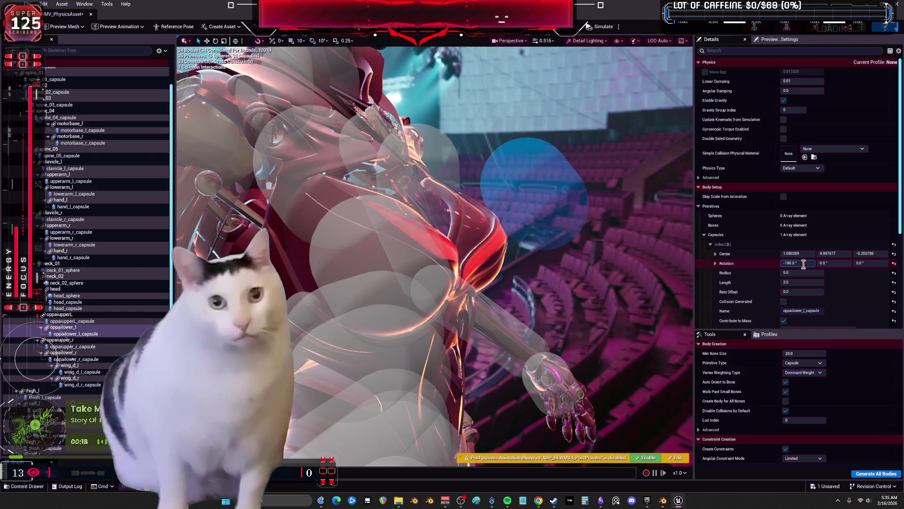
key("Return")
Make its Center Y -4.997677 and compare against the upper chest capsules
left_click(830, 253)
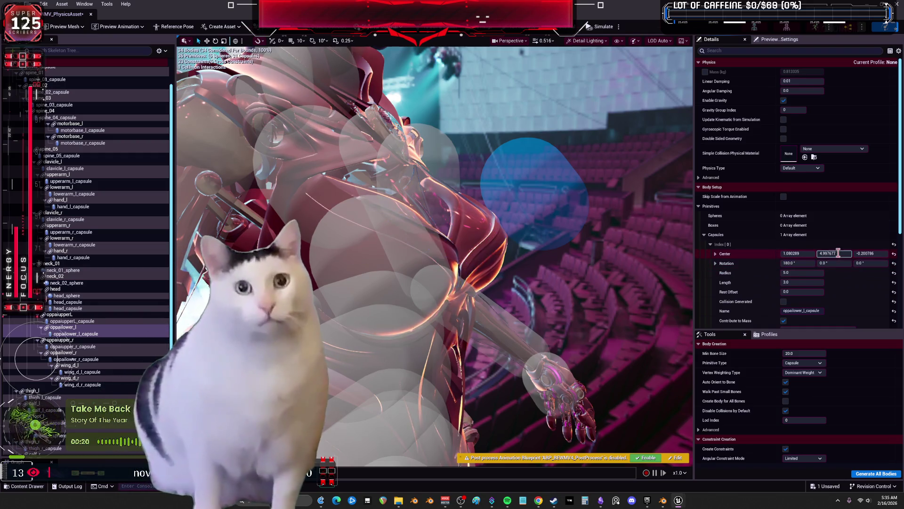
type("-")
key("Return")
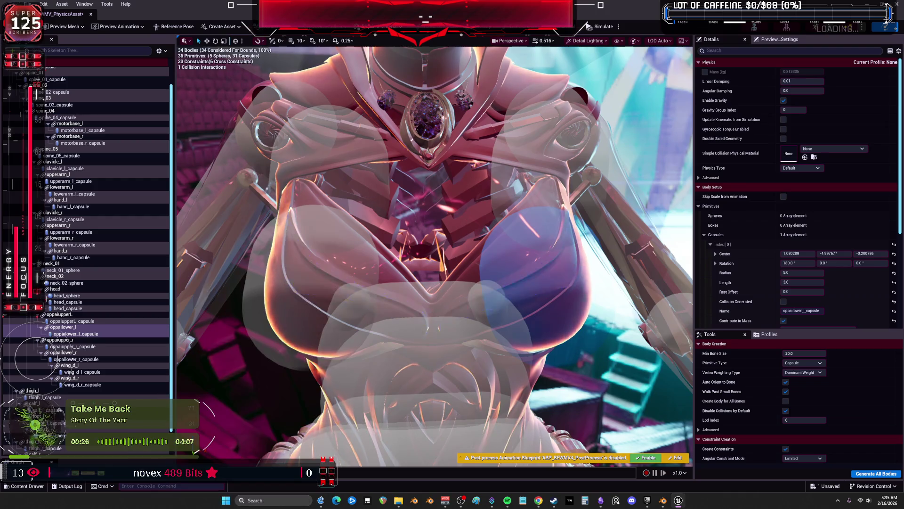
left_click(367, 198)
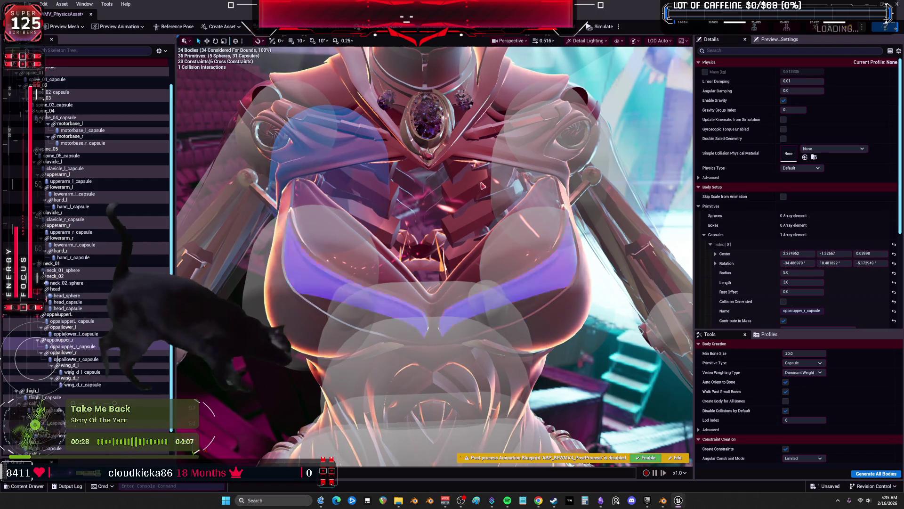
left_click(73, 321)
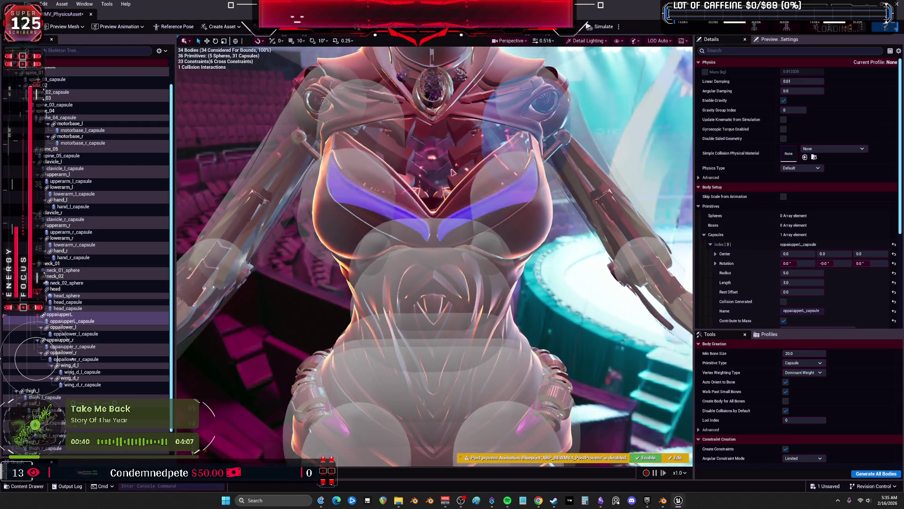
Compare the right and left upper chest capsules
left_click(392, 129)
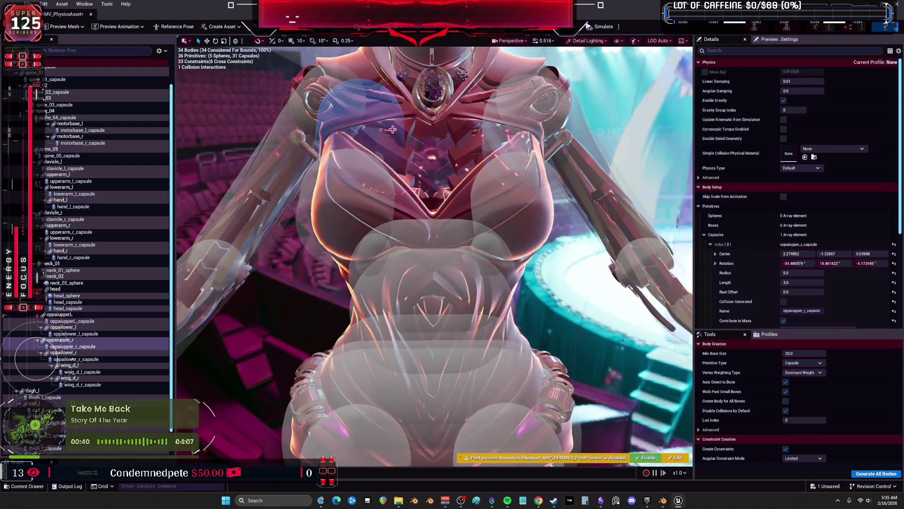
left_click(495, 134)
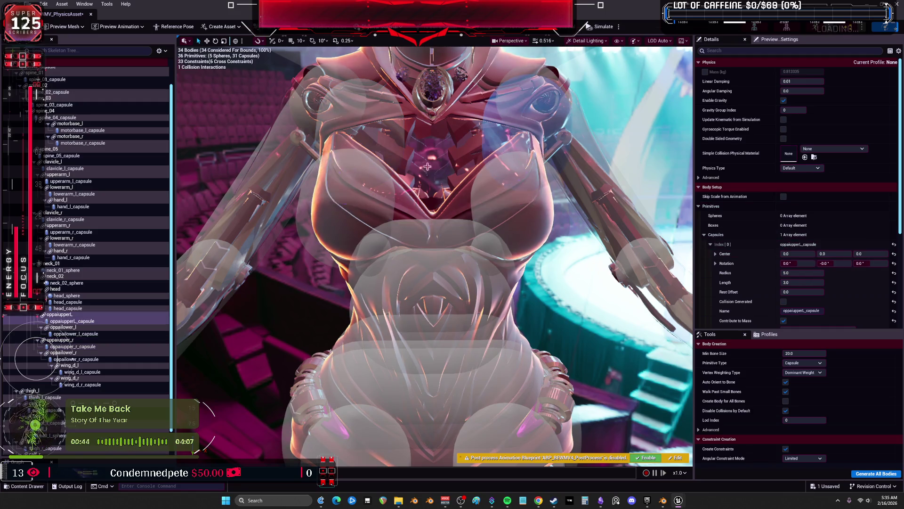
left_click(392, 142)
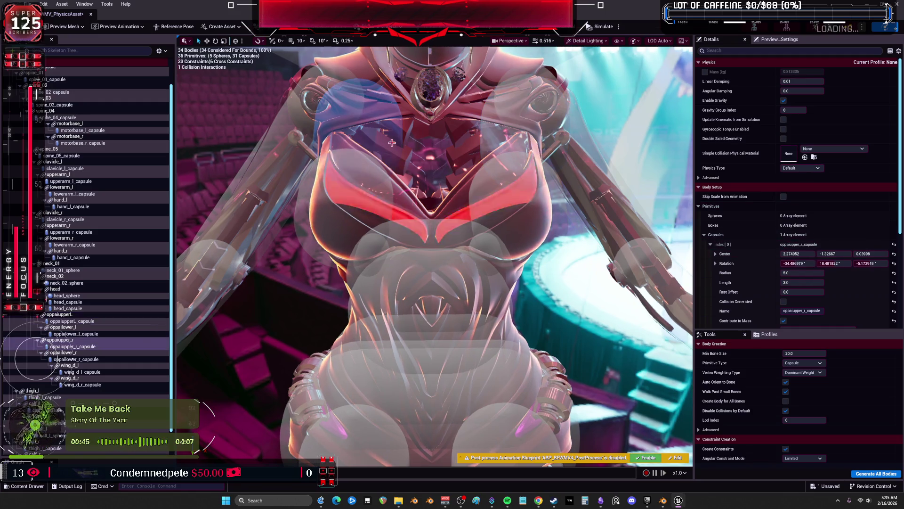
left_click(488, 143)
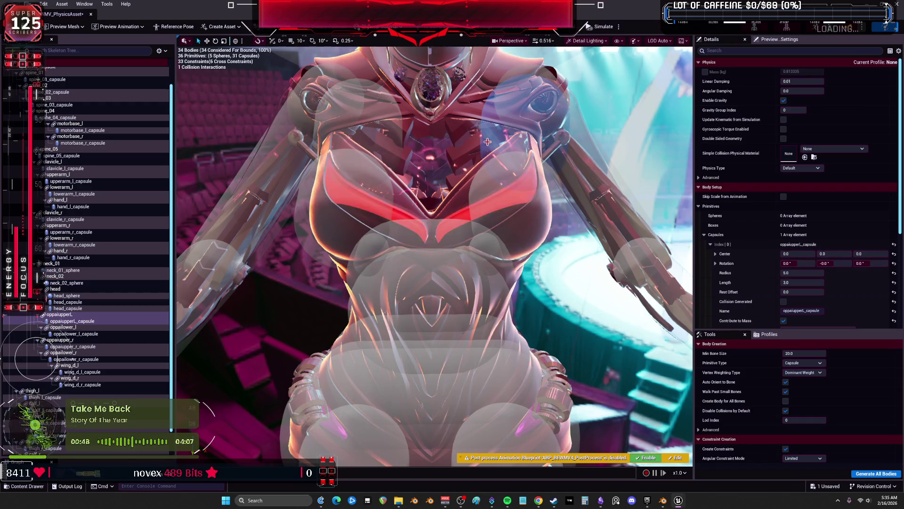
left_click(382, 139)
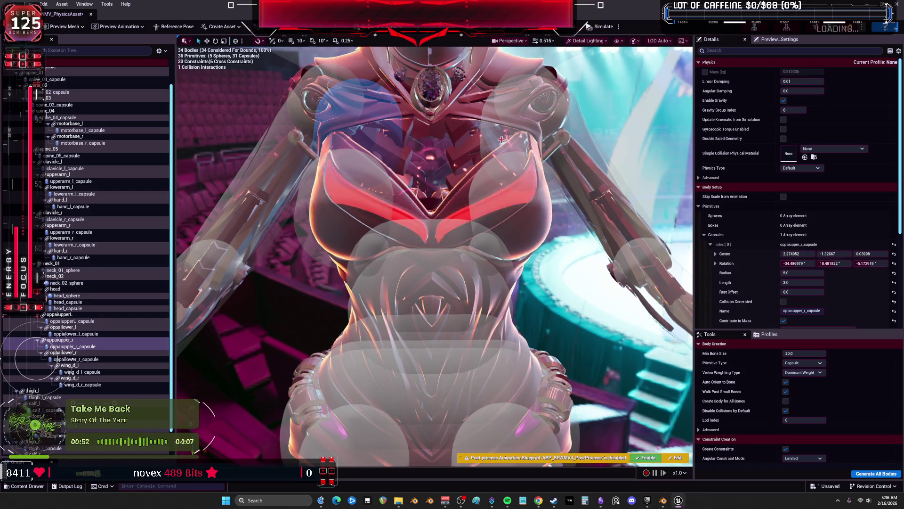
Set oppaiupper_r to center 2.0, -1.0 with rotation 0°, 20°, 0°
left_click(797, 254)
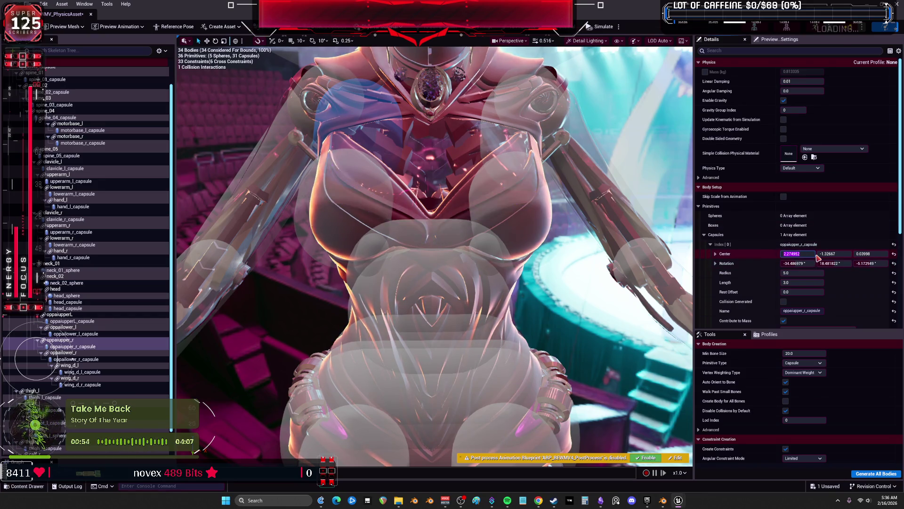
type("2")
key("Return")
left_click(821, 255)
type("-1")
key("Return")
left_click(813, 264)
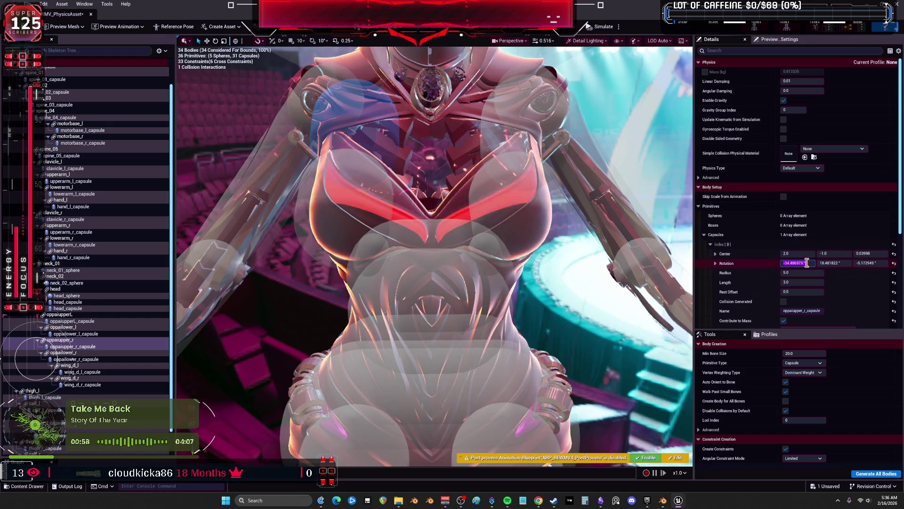
type("0")
key("Return")
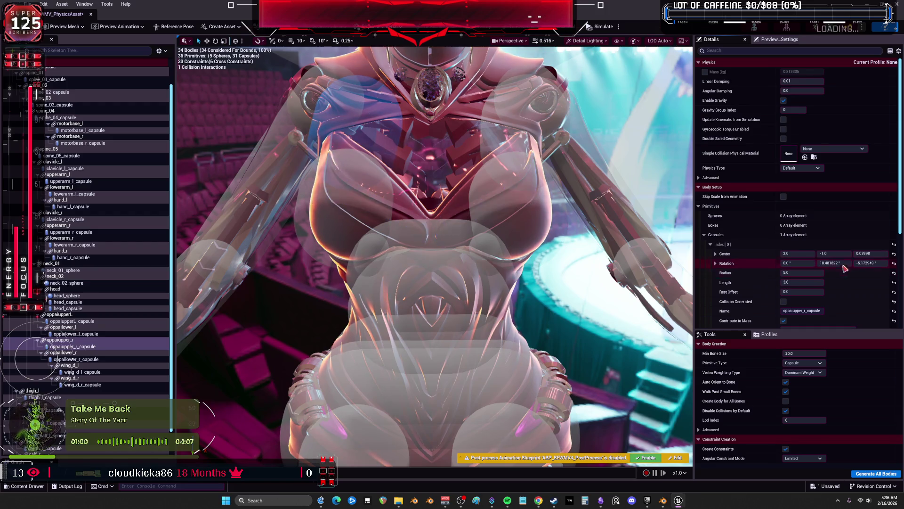
left_click(843, 263)
type("20")
key("Return")
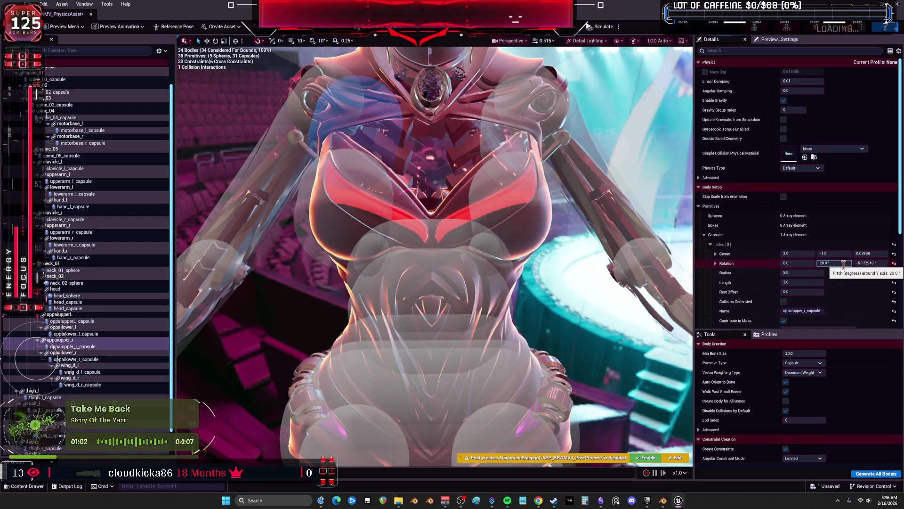
left_click(875, 264)
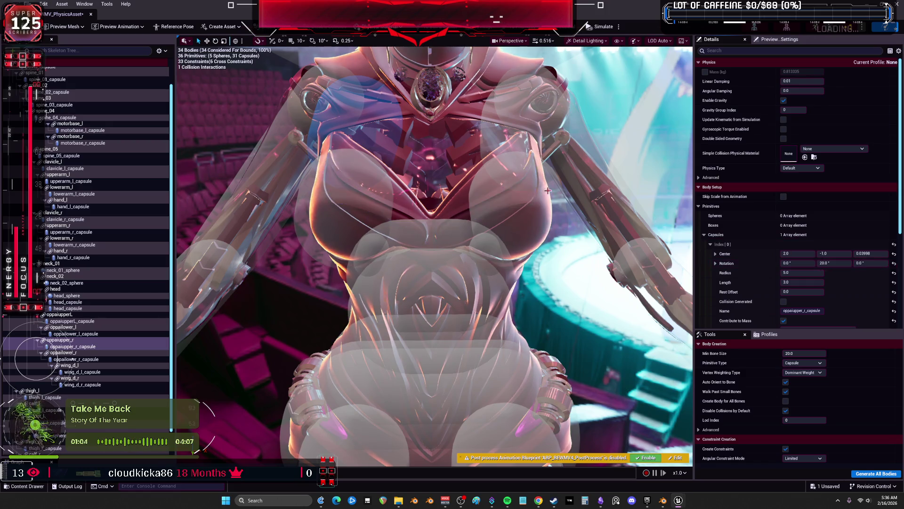
Set oppaiupper_l to center -2.0, -1.0 with Y rotation -20°
left_click(509, 139)
left_click(834, 263)
type("-20")
key("Return")
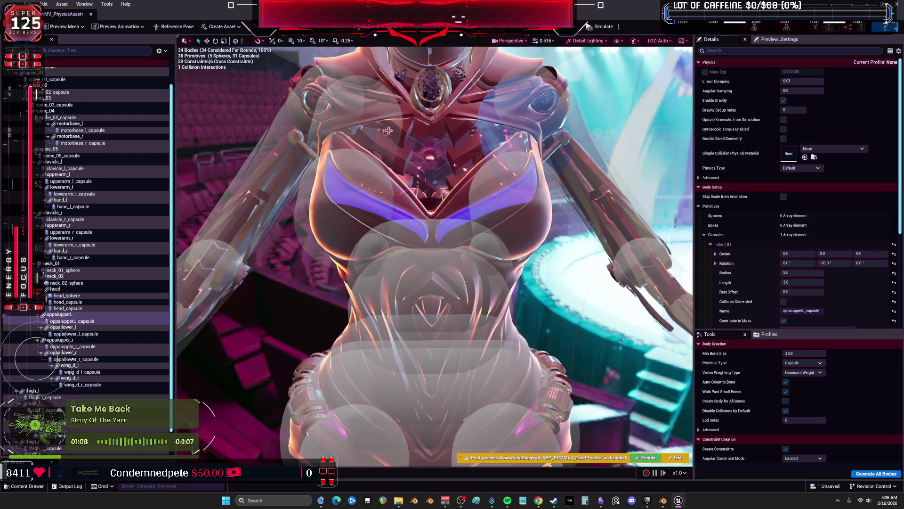
left_click(480, 154)
left_click(493, 131)
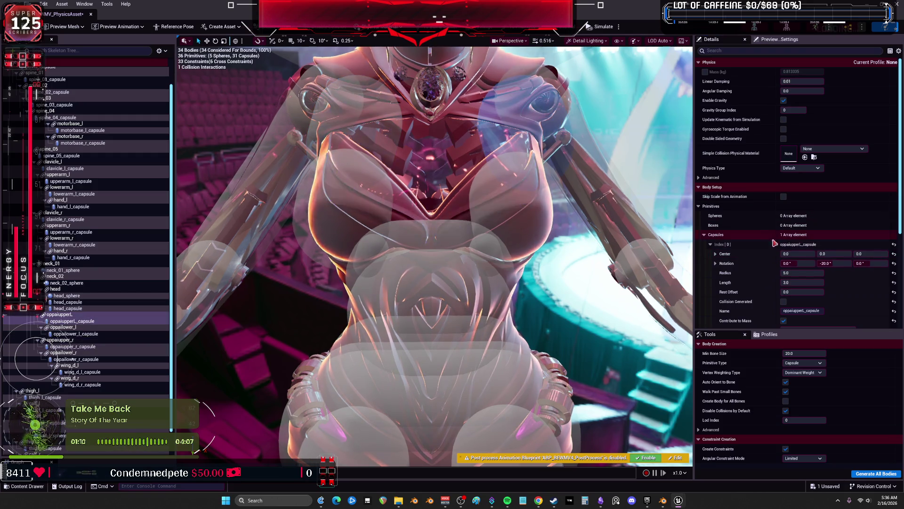
left_click(800, 254)
type("-2")
key("Return")
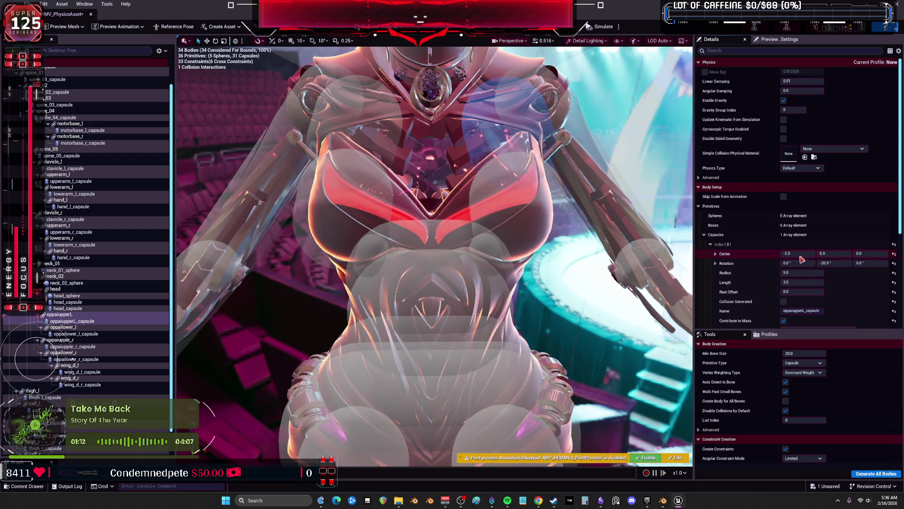
left_click(491, 137)
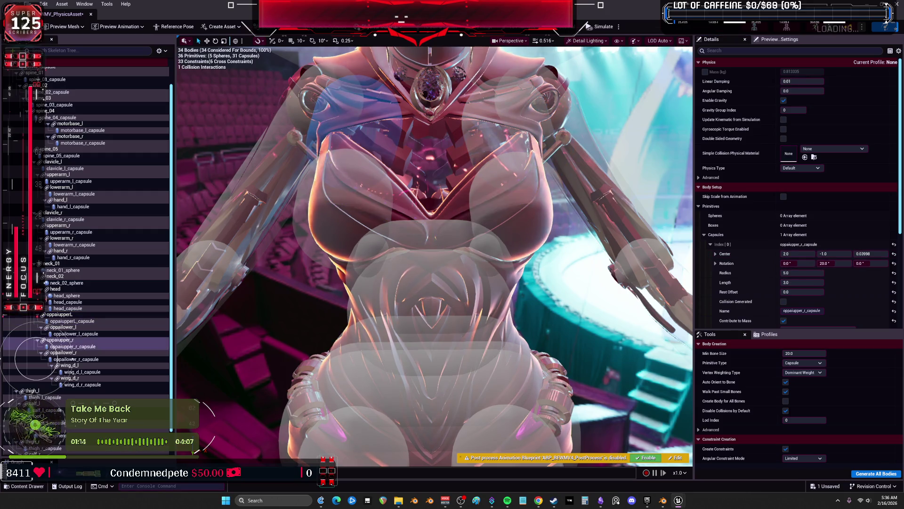
left_click(491, 137)
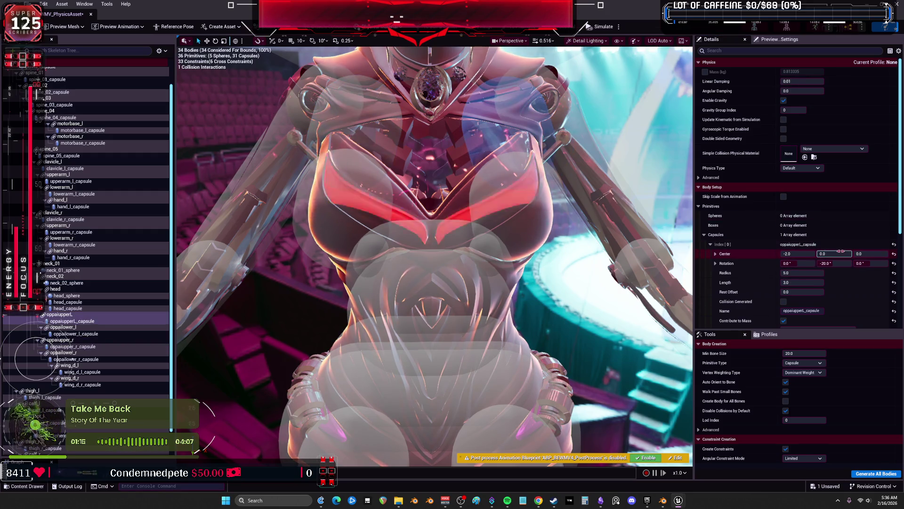
left_click(391, 137)
left_click(874, 254)
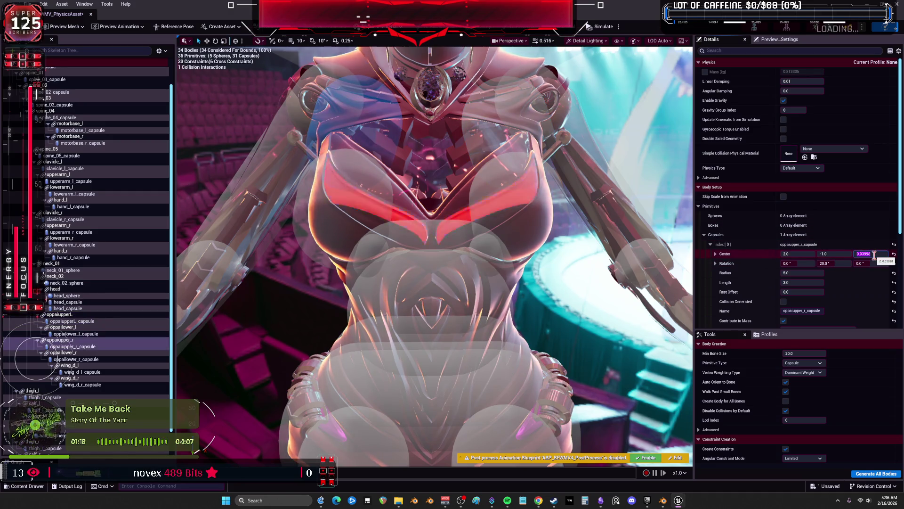
left_click(490, 137)
left_click(836, 254)
type("-")
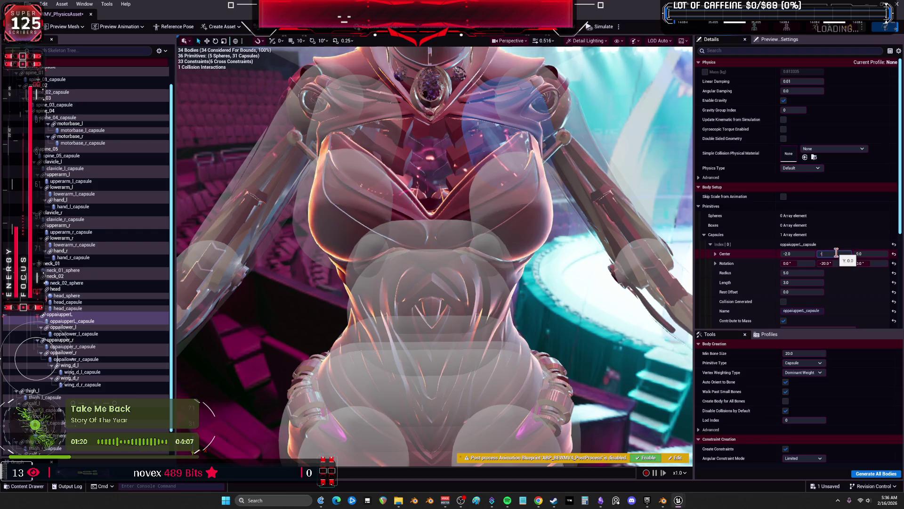
key("Return")
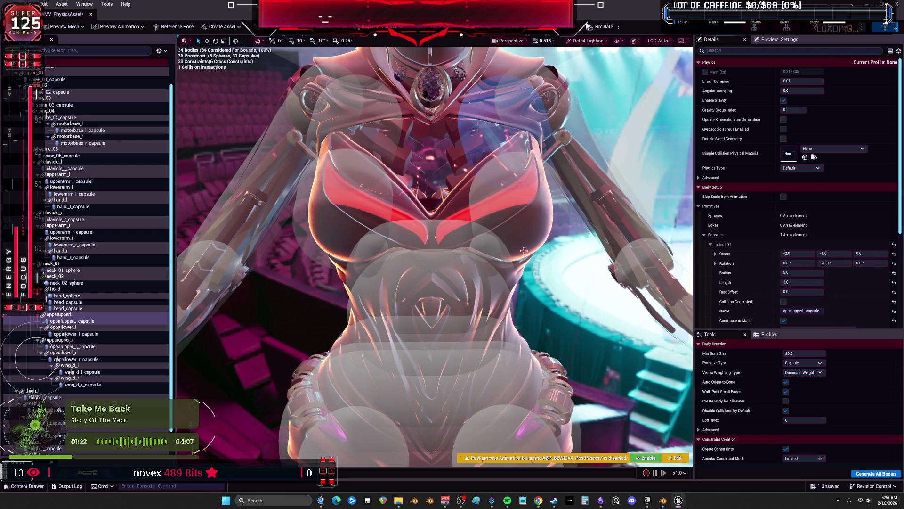
Select all the chest capsules for simulation
mouse_move(494, 233)
left_mouse_down()
mouse_move(589, 228)
mouse_move(504, 228)
left_mouse_up()
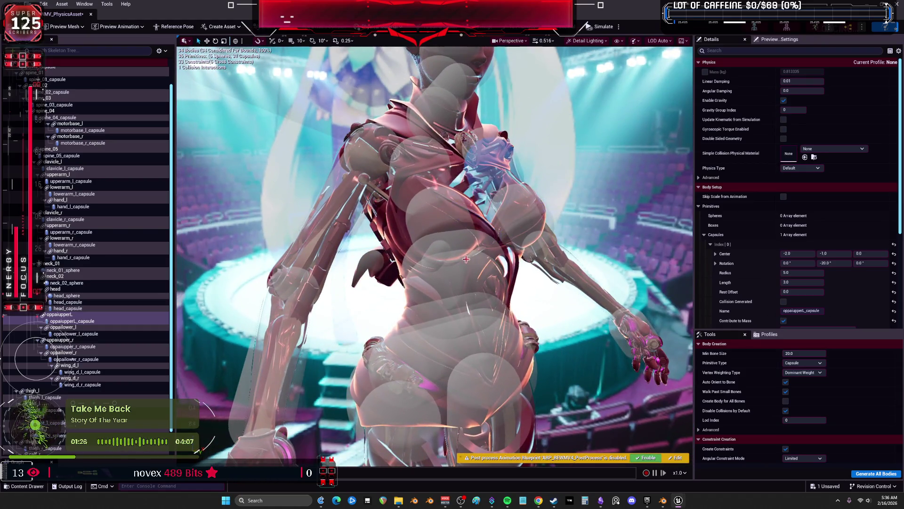
left_click(76, 334, "ctrl")
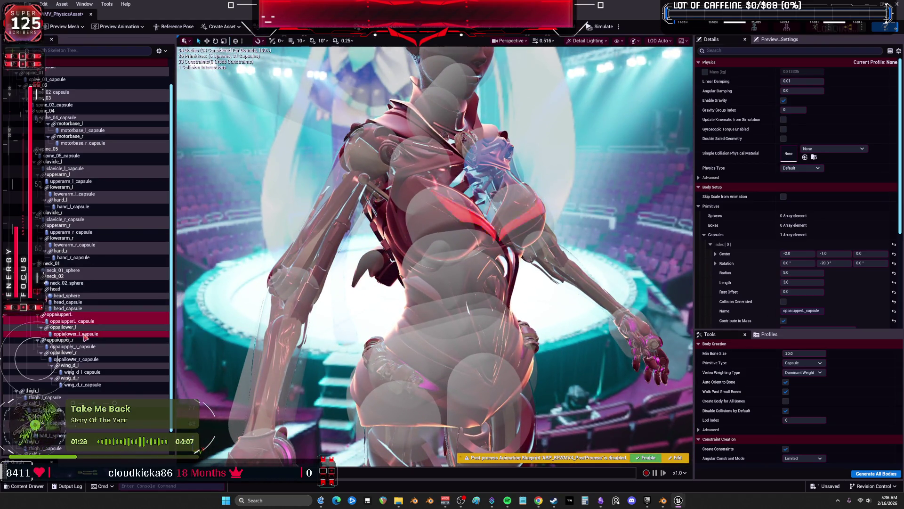
left_click(88, 346, "ctrl")
left_click(77, 359, "ctrl")
left_click(619, 27)
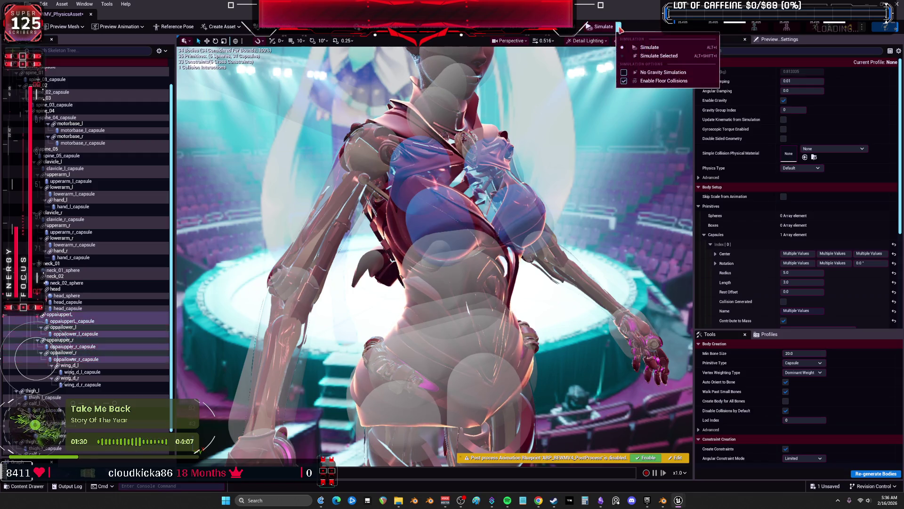
Simulate the physics asset, poke the chest to test collisions, then stop
left_click(641, 56)
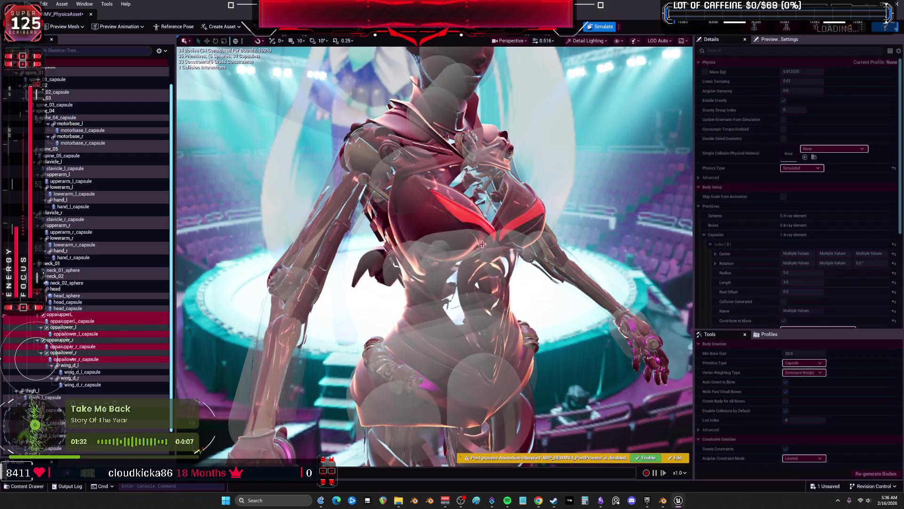
left_click_drag(441, 265, 452, 230)
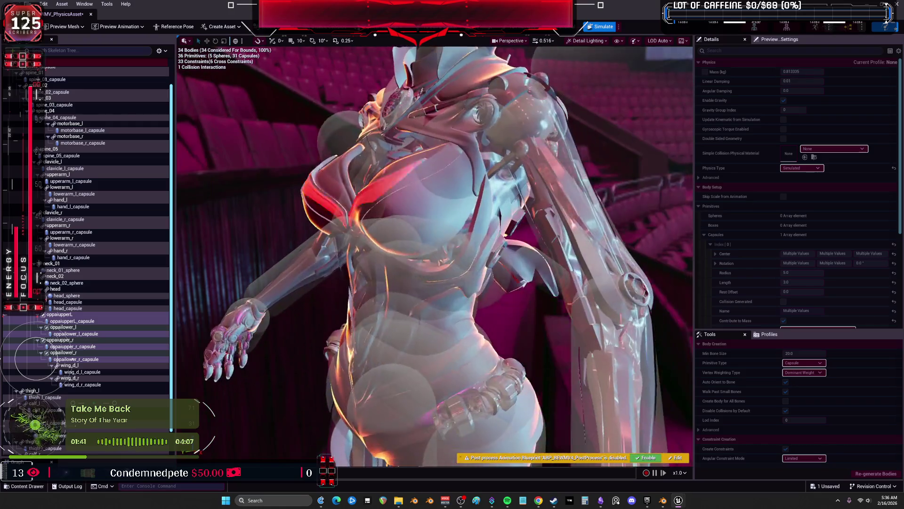
left_click(601, 26)
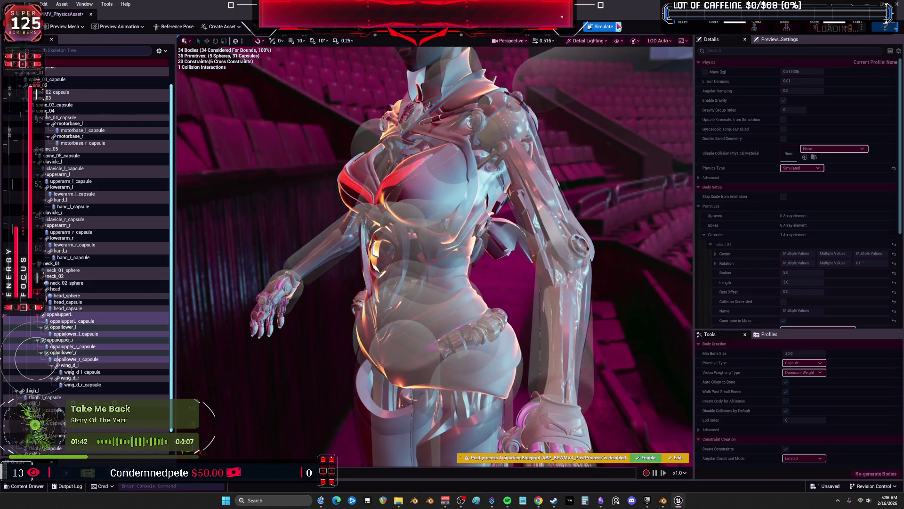
mouse_move(436, 267)
left_mouse_down()
mouse_move(476, 264)
mouse_move(435, 267)
left_mouse_up()
Save the physics asset and switch over to Blender
key("ctrl+s")
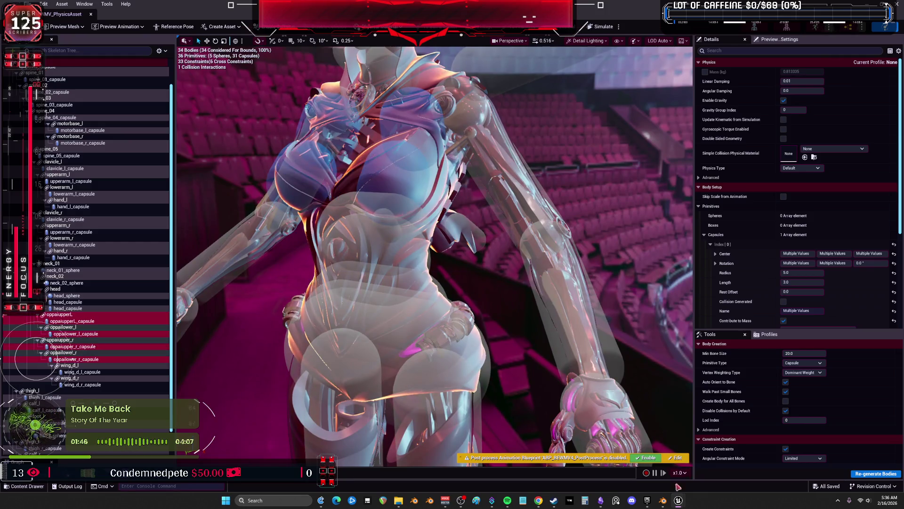
key("alt+Tab")
scroll(562, 259, "down", 5)
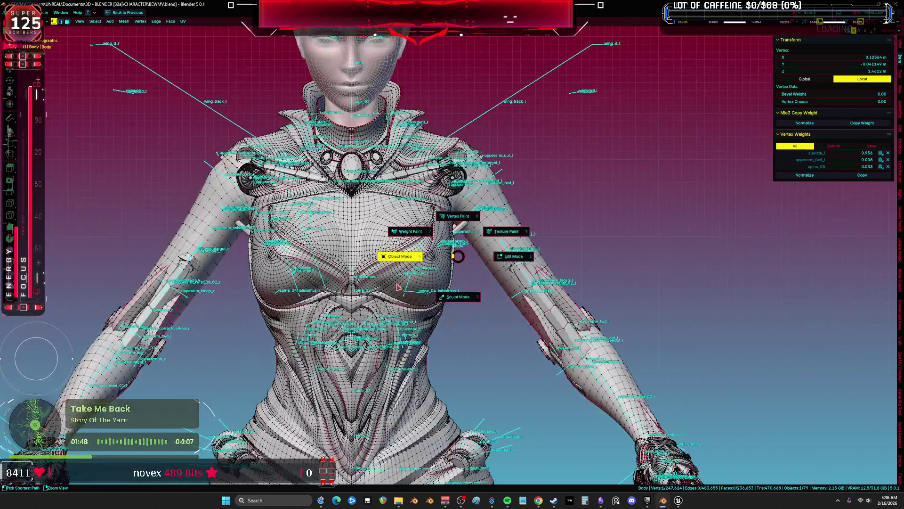
Select the rig and Body mesh and show the oppailower_l weights in Weight Paint mode
left_click(399, 288)
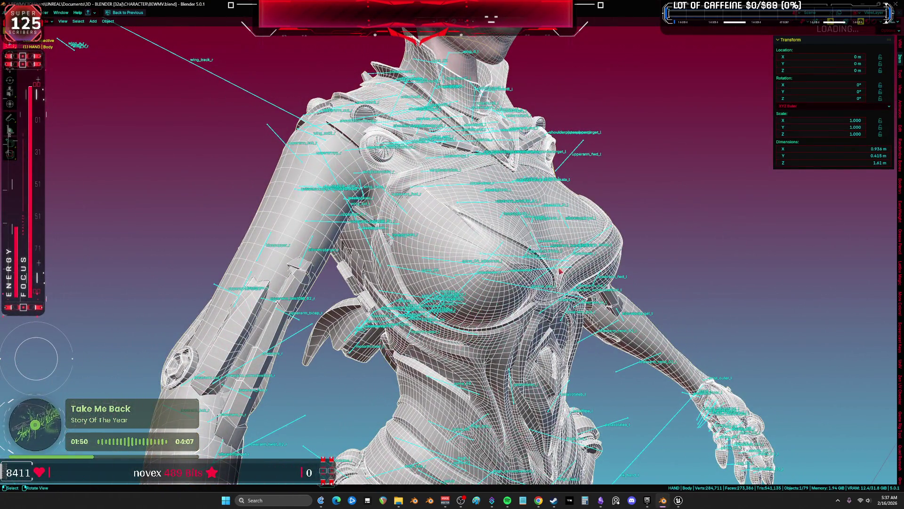
key("ctrl+Tab")
key("r")
key("Escape")
key("ctrl+Tab")
left_click_drag(430, 264, 374, 247)
left_click(355, 256, "shift")
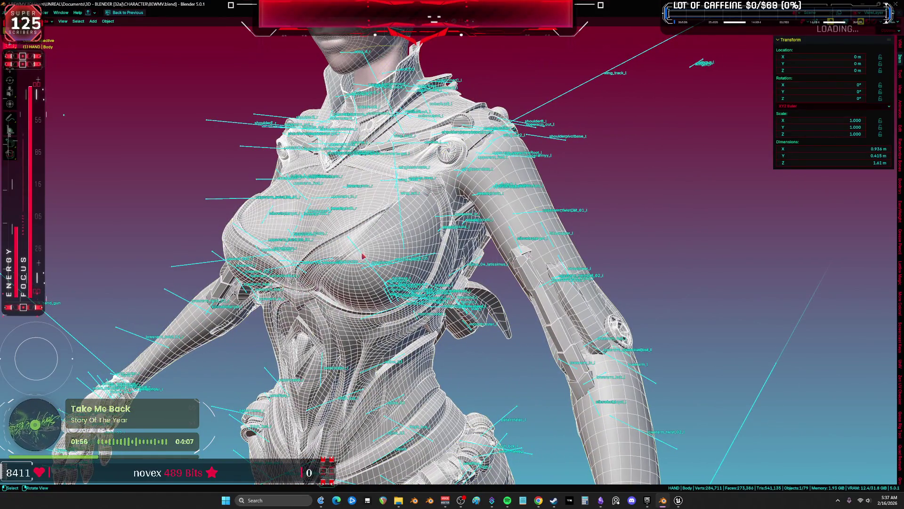
key("ctrl+Tab")
scroll(358, 245, "up", 2)
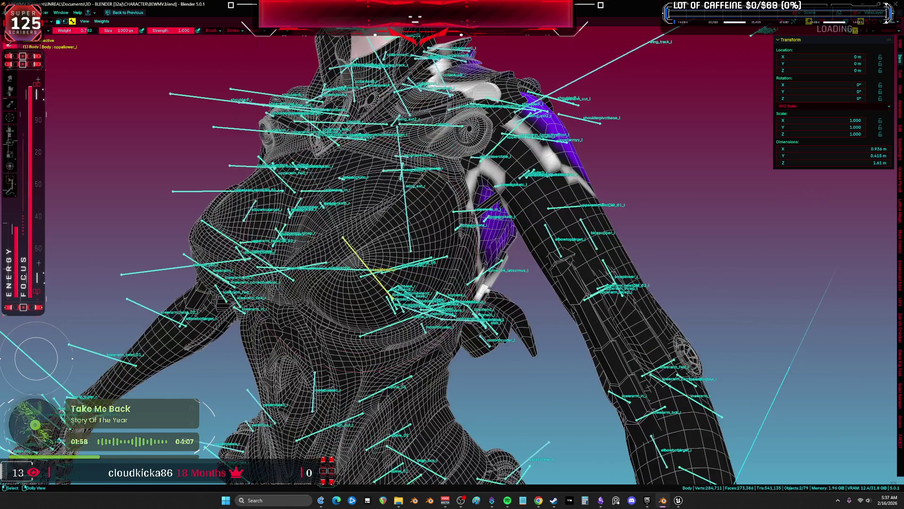
Show spine_05's weights and test-rotate it to check the chest deformation
key("KP_1")
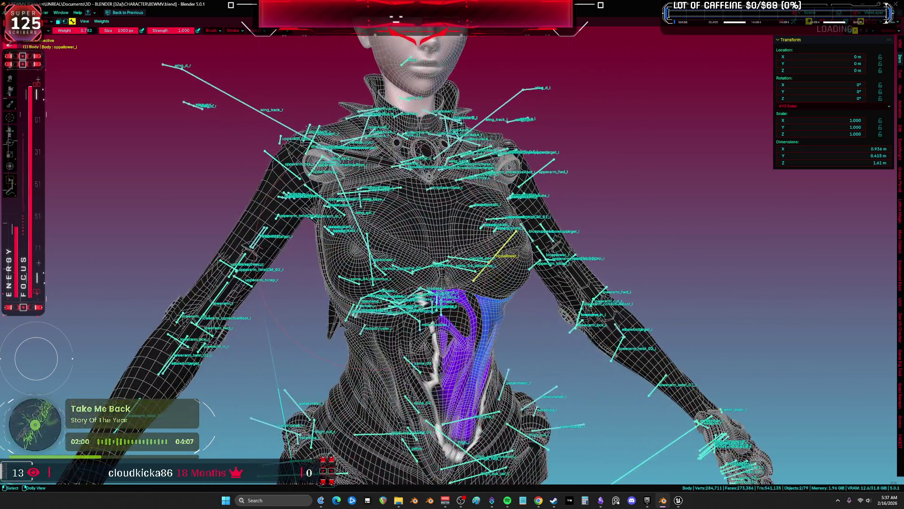
left_click_drag(453, 254, 561, 254)
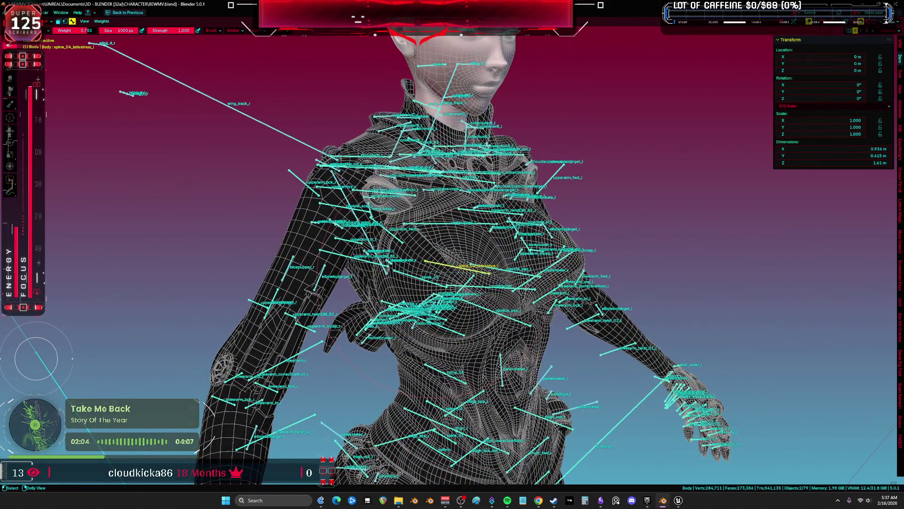
left_click(430, 276, "ctrl")
key("KP_3")
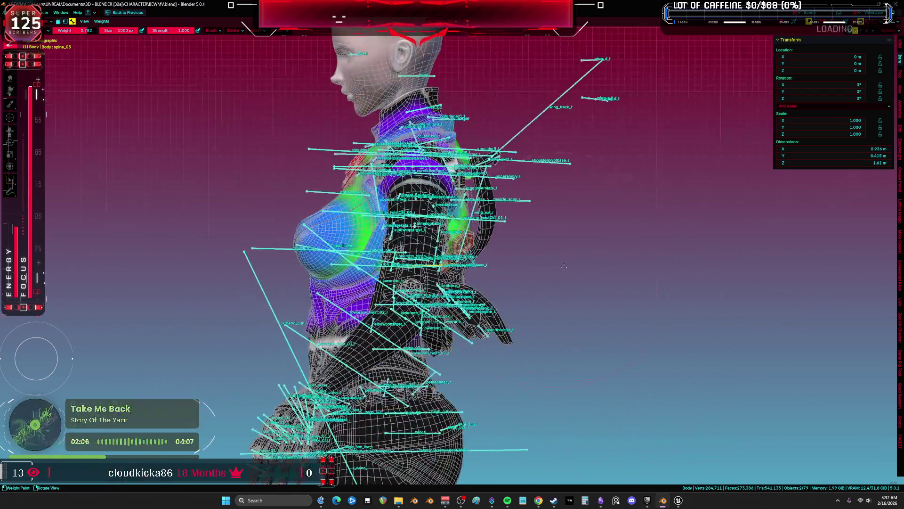
key("r")
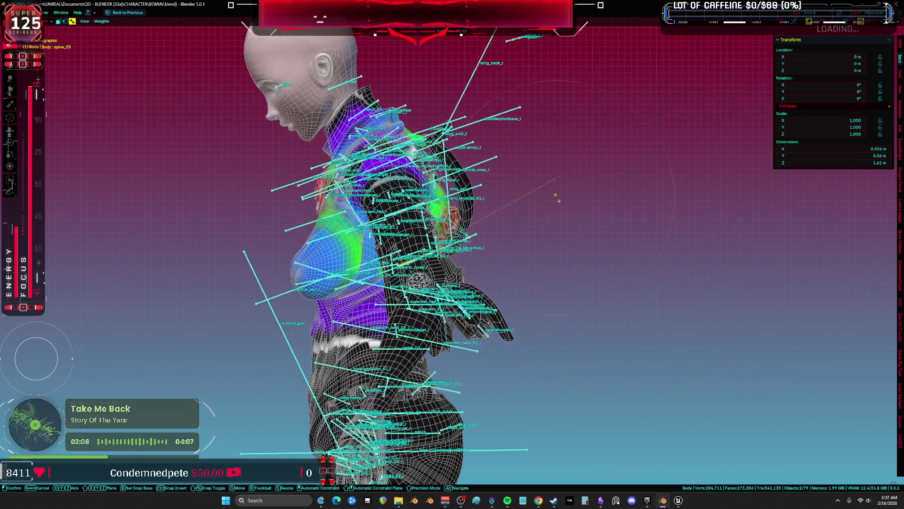
right_click(560, 177)
key("r")
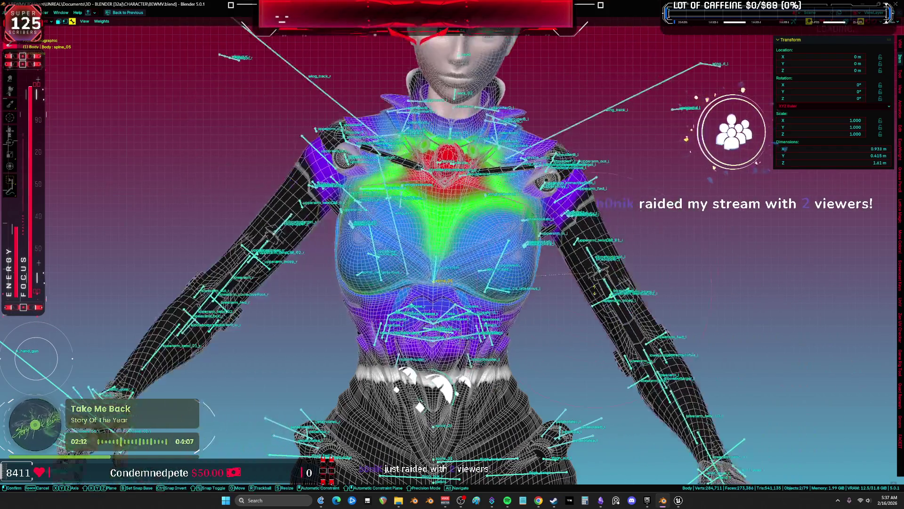
left_click(584, 274)
scroll(584, 274, "up", 3)
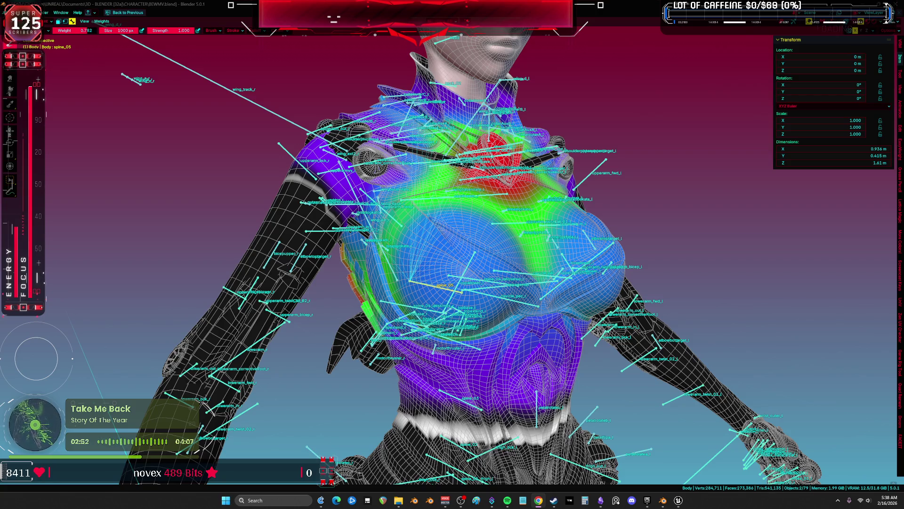
Test-rotate clavicle_pec_r and oppallower_r, then leave Weight Paint for Object Mode
left_click_drag(471, 254, 443, 254)
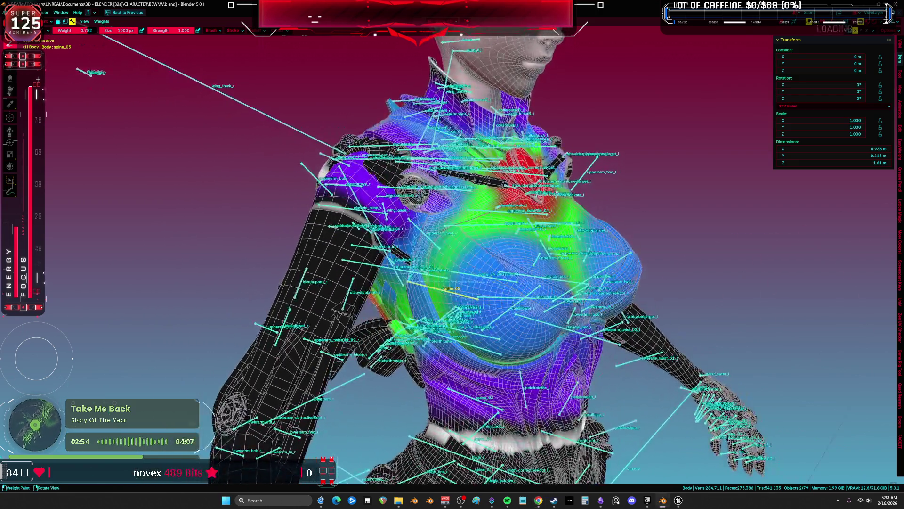
left_click(495, 306, "ctrl")
key("r")
key("r")
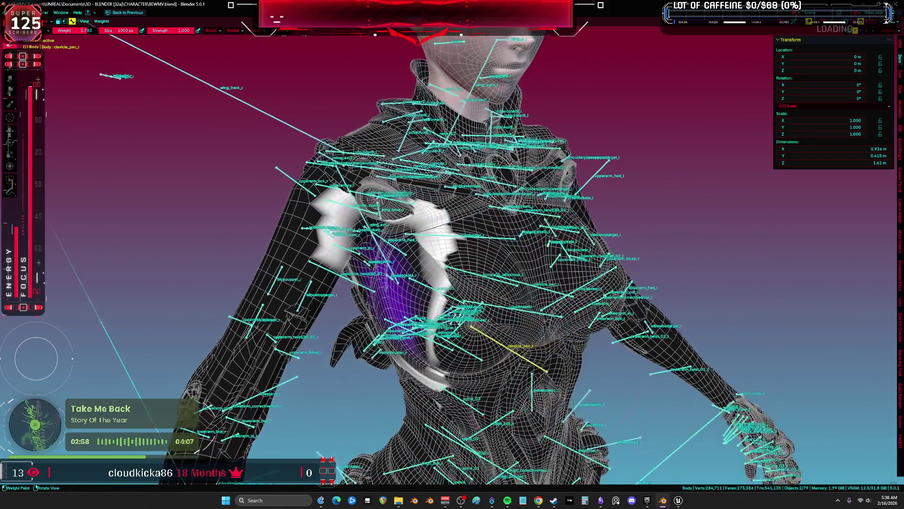
key("Return")
left_click(514, 316, "ctrl")
key("r")
key("r")
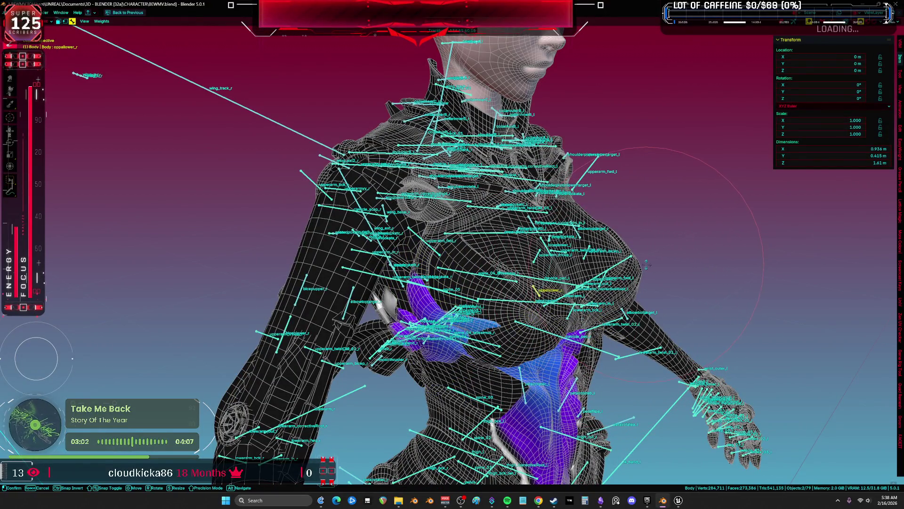
key("Return")
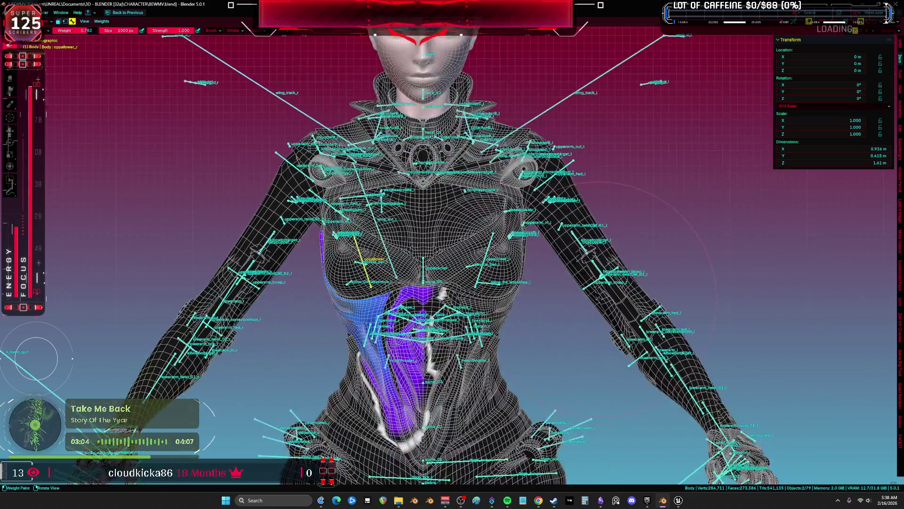
key("ctrl+Tab")
scroll(349, 306, "down", 2)
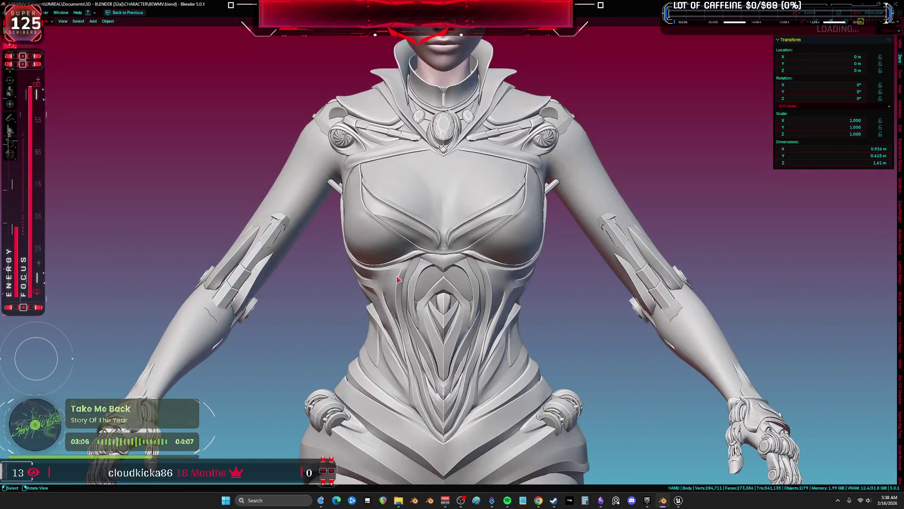
Save BEWMV.blend and select the Root armature, then the Body mesh
scroll(398, 280, "down", 2)
key("ctrl+s")
left_click(393, 289)
left_click(471, 320)
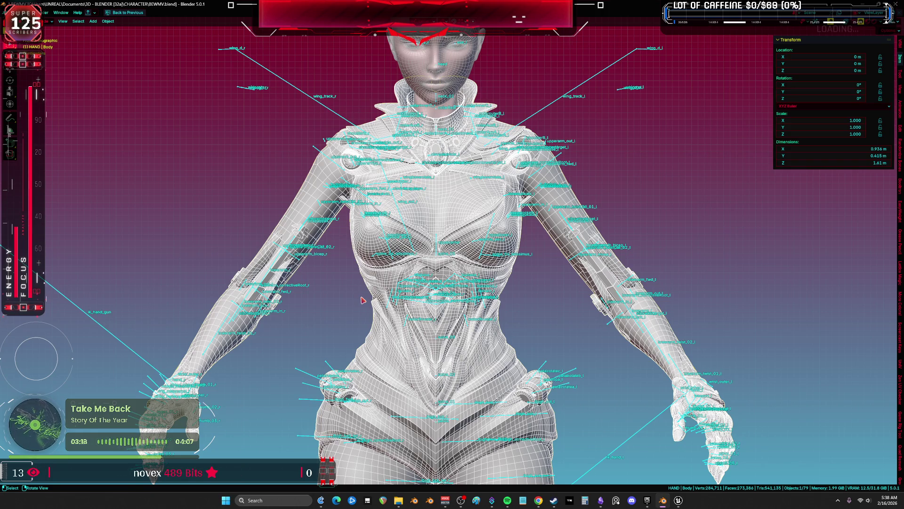
scroll(363, 300, "down", 2)
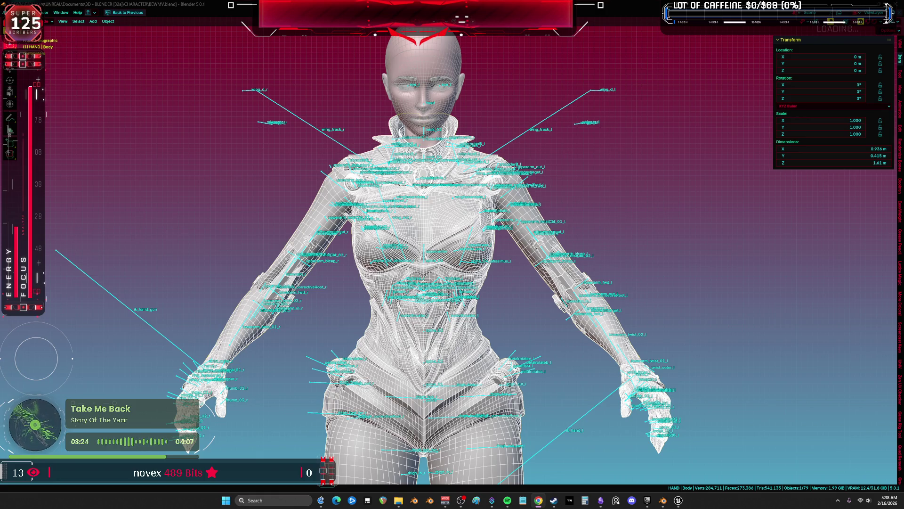
scroll(452, 255, "up", 3)
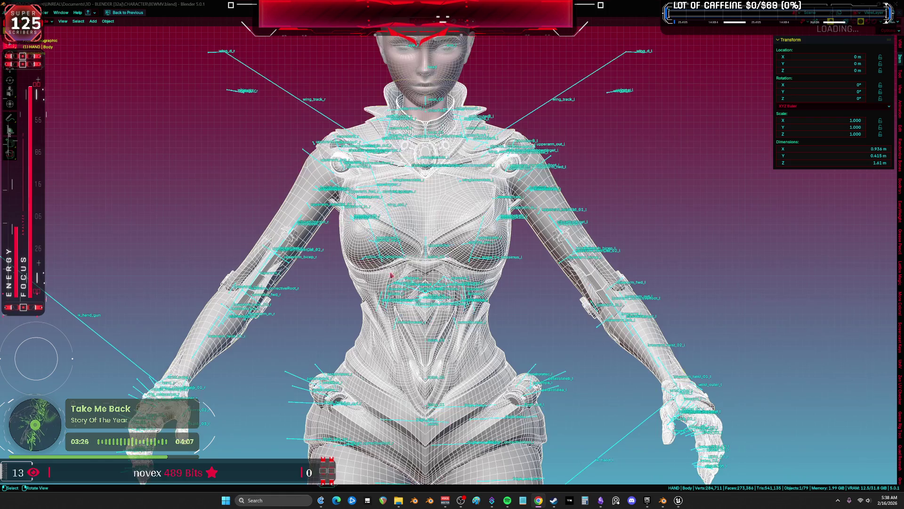
Enter Pose Mode and frame the view on the oppallower_r chest bone
left_click_drag(452, 255, 500, 259)
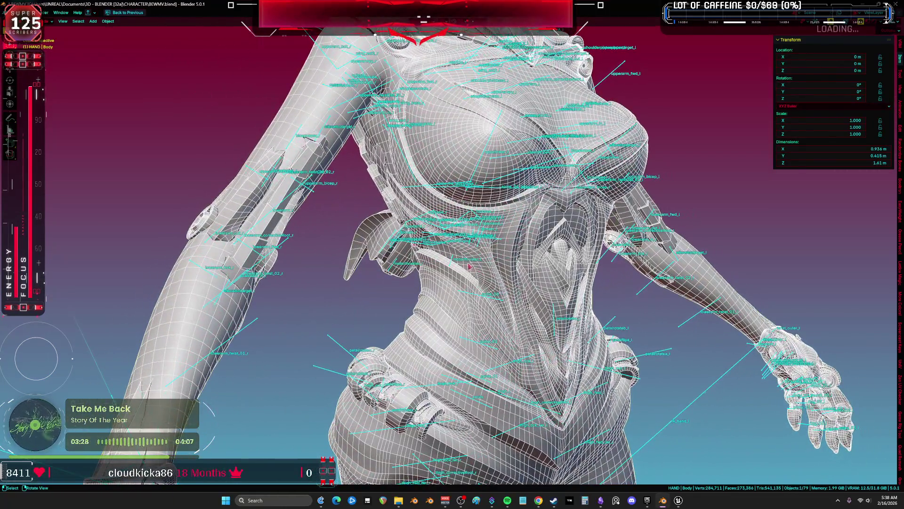
key("ctrl+Tab")
left_click(471, 267)
key("KP_Decimal")
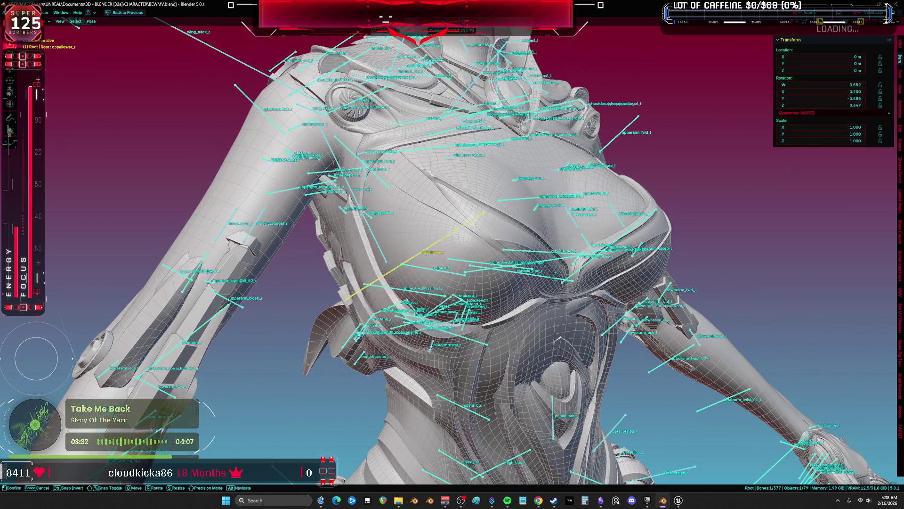
Pick clavicle_pec_l, then test-rotate the oppalupper_r bone
left_click(532, 265)
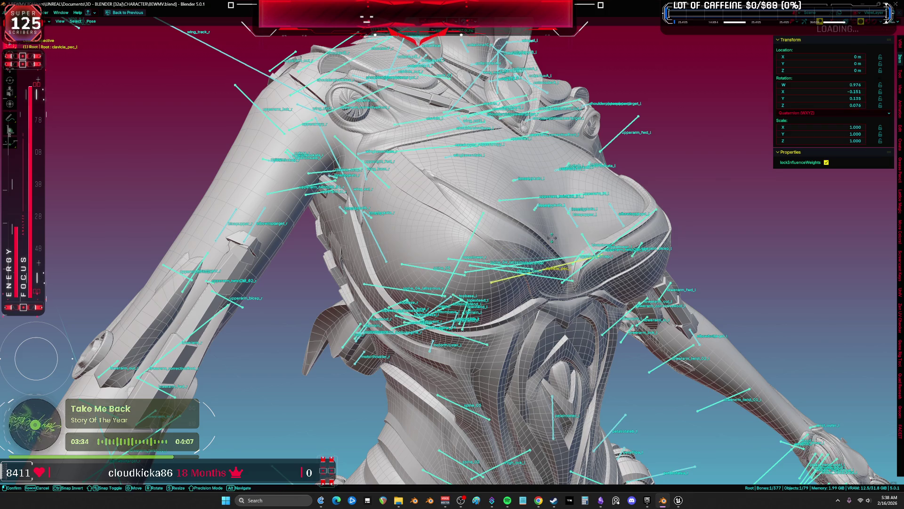
left_click_drag(494, 282, 487, 286)
mouse_move(446, 289)
left_mouse_down()
mouse_move(466, 292)
mouse_move(387, 223)
mouse_move(430, 268)
mouse_move(489, 224)
left_mouse_up()
left_click(503, 205)
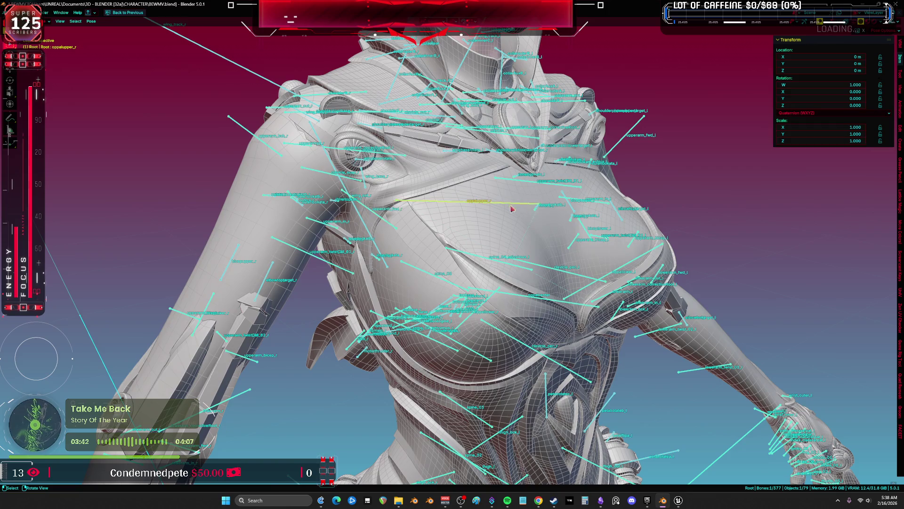
key("r")
left_click(540, 330)
Trackball-rotate oppalcenter, cancel back to rest pose, and return to Object Mode
left_click_drag(541, 330, 549, 285)
left_click(549, 282)
key("r")
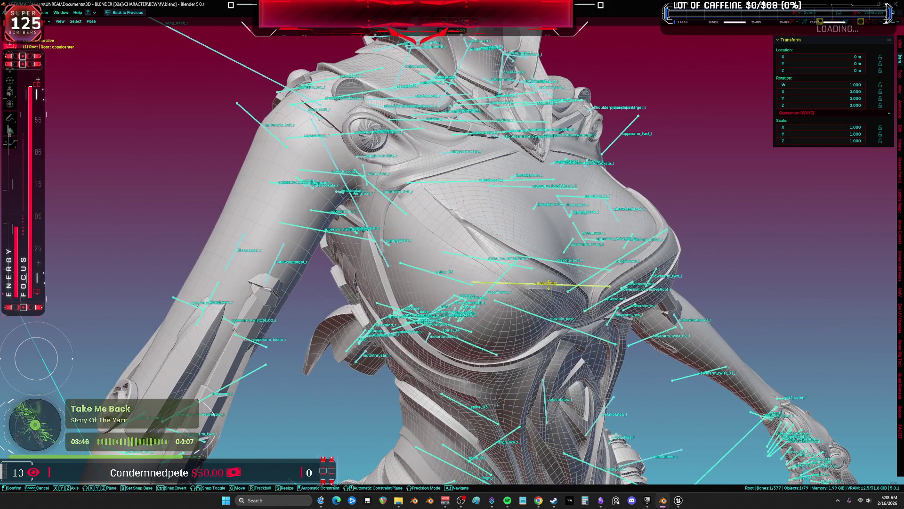
key("r")
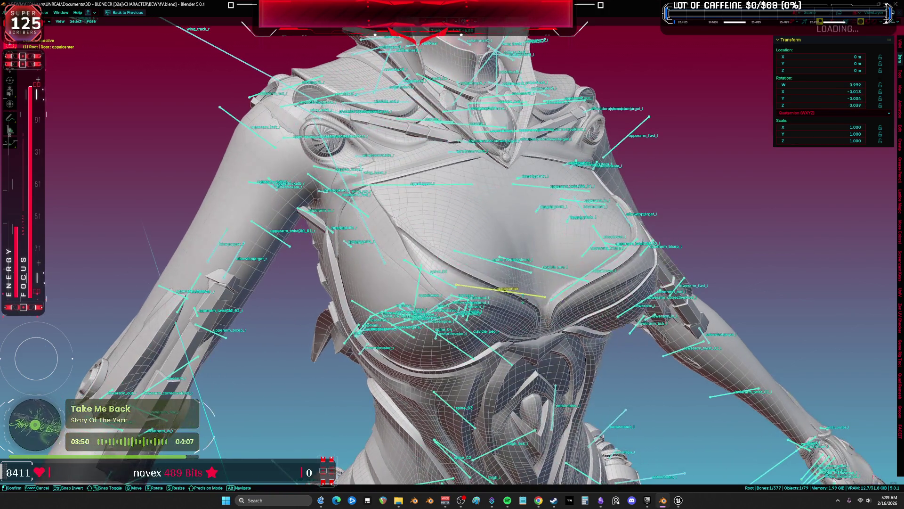
right_click(525, 303)
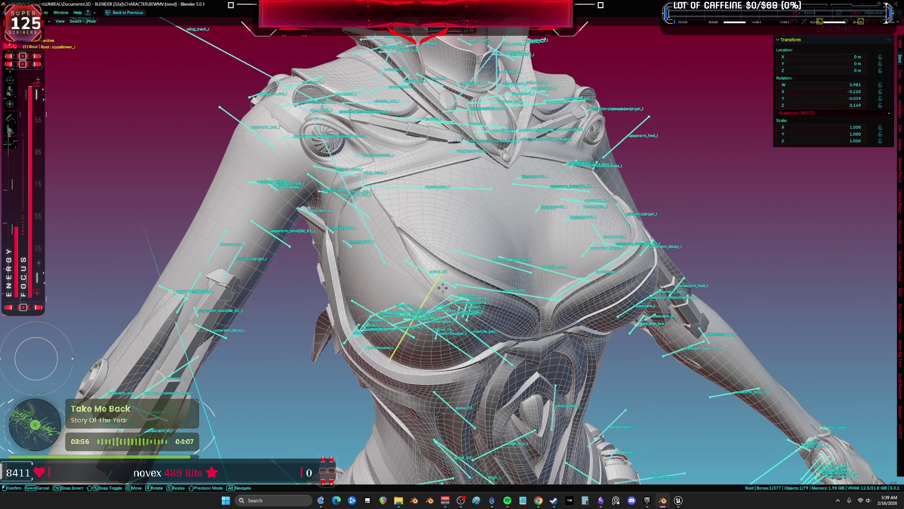
key("ctrl+Tab")
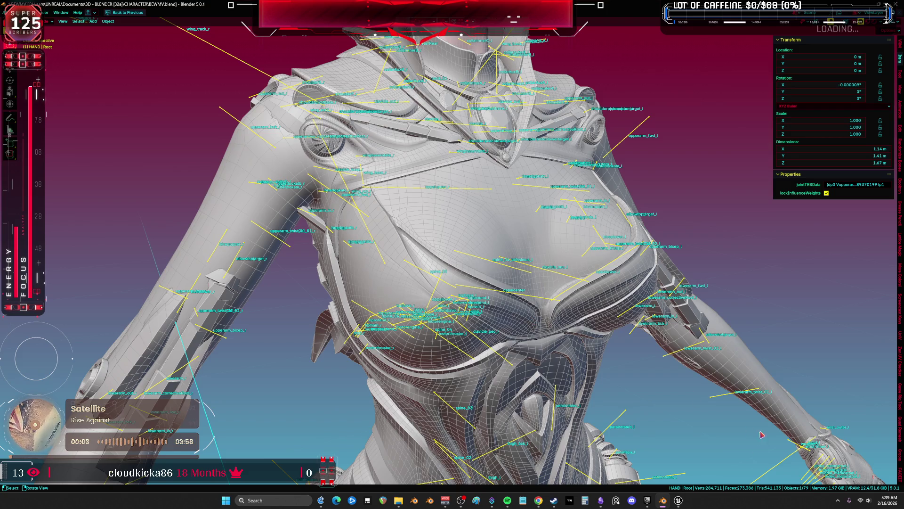
Open the BP_BEWMV Blueprint's Viewport to watch the character play Emote_Master_ShowOffWings_T3
mouse_move(679, 502)
left_click(659, 459)
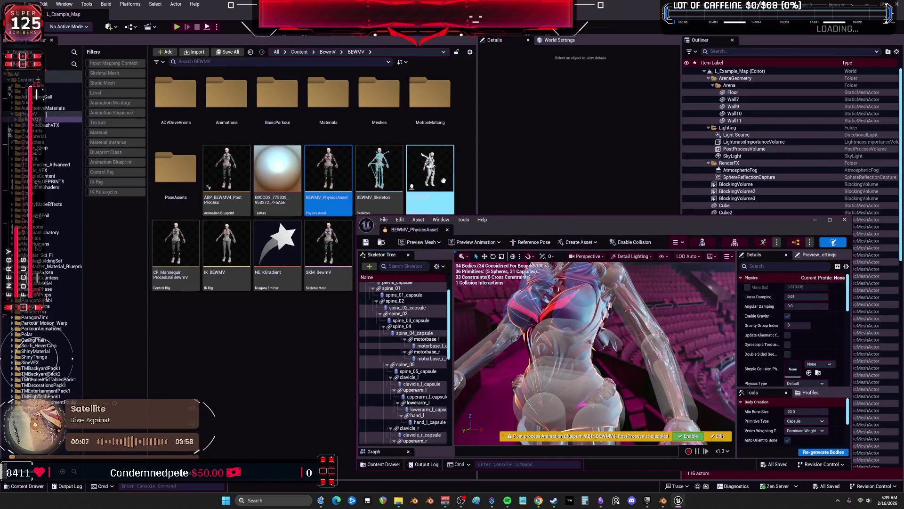
double_click(447, 194)
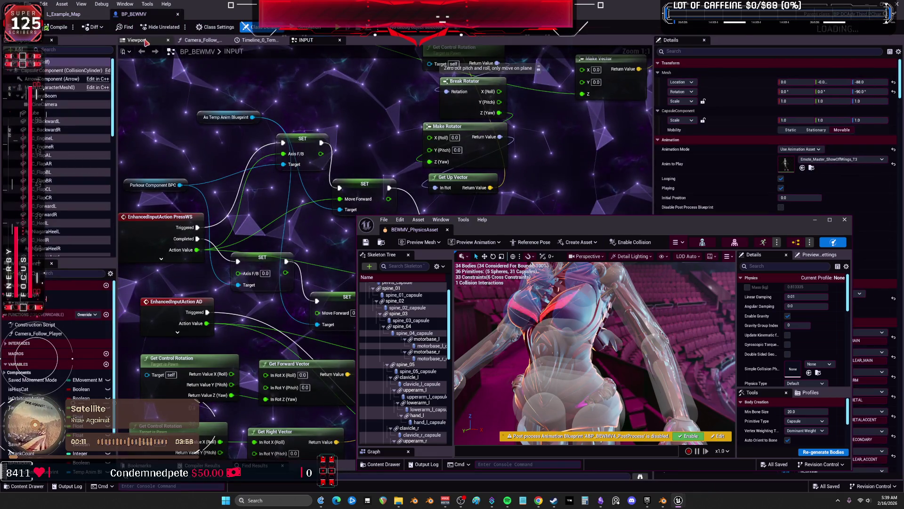
left_click(137, 40)
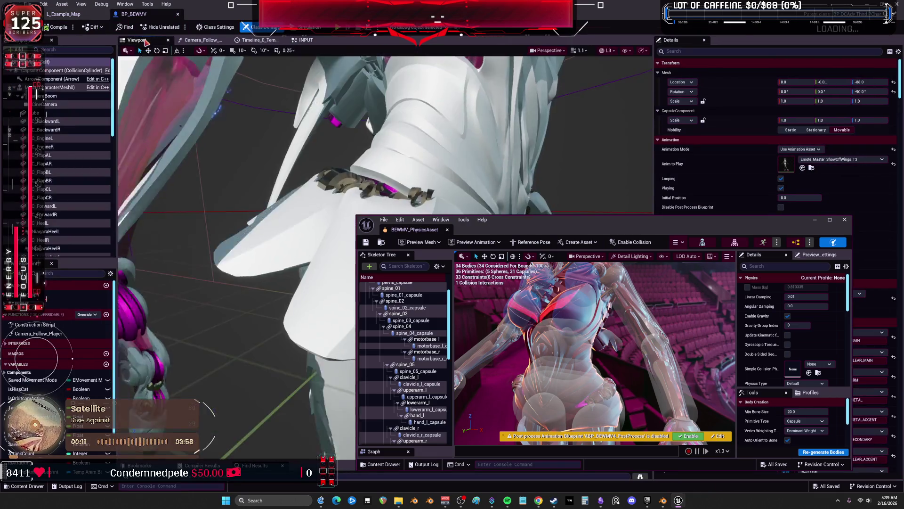
left_click(563, 198)
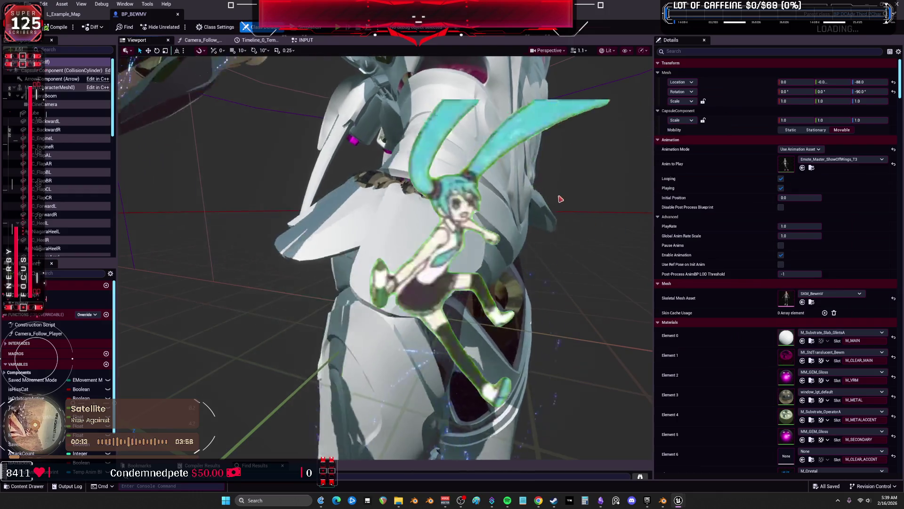